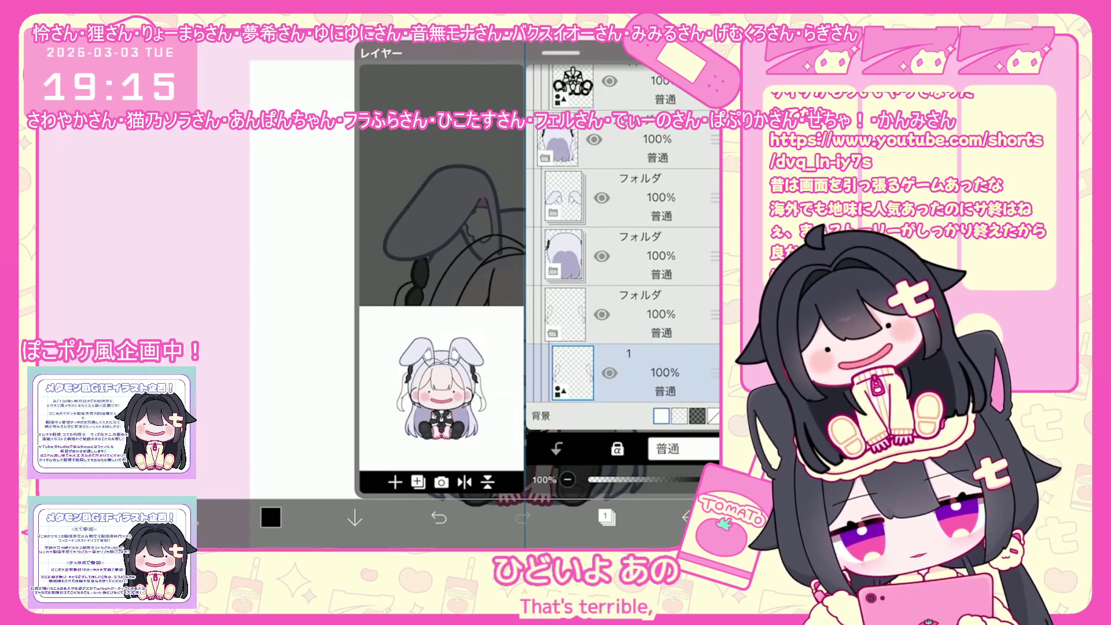
Step: Draw a curved hair strand beside the girl's left-side hair with the vector pen
click(606, 516)
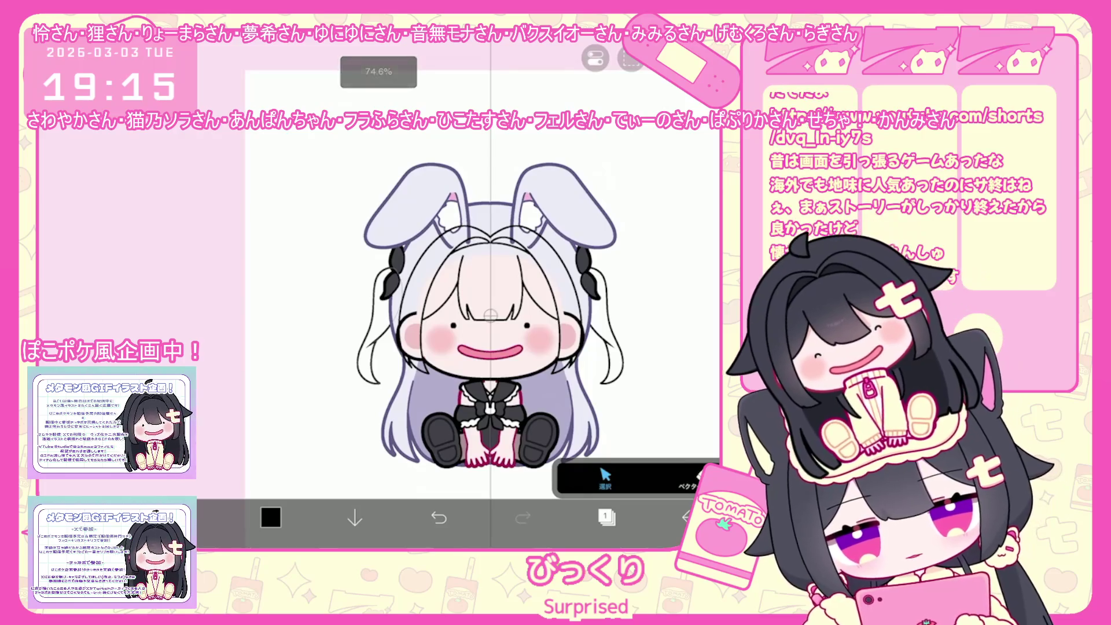
drag(387, 272, 361, 376)
click(630, 443)
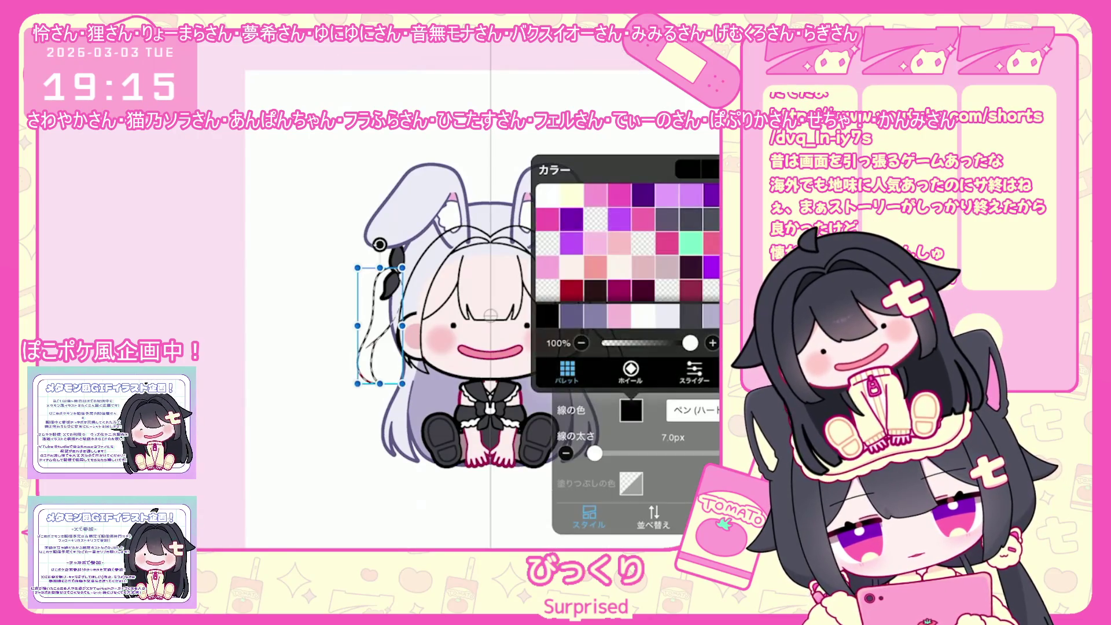
click(606, 516)
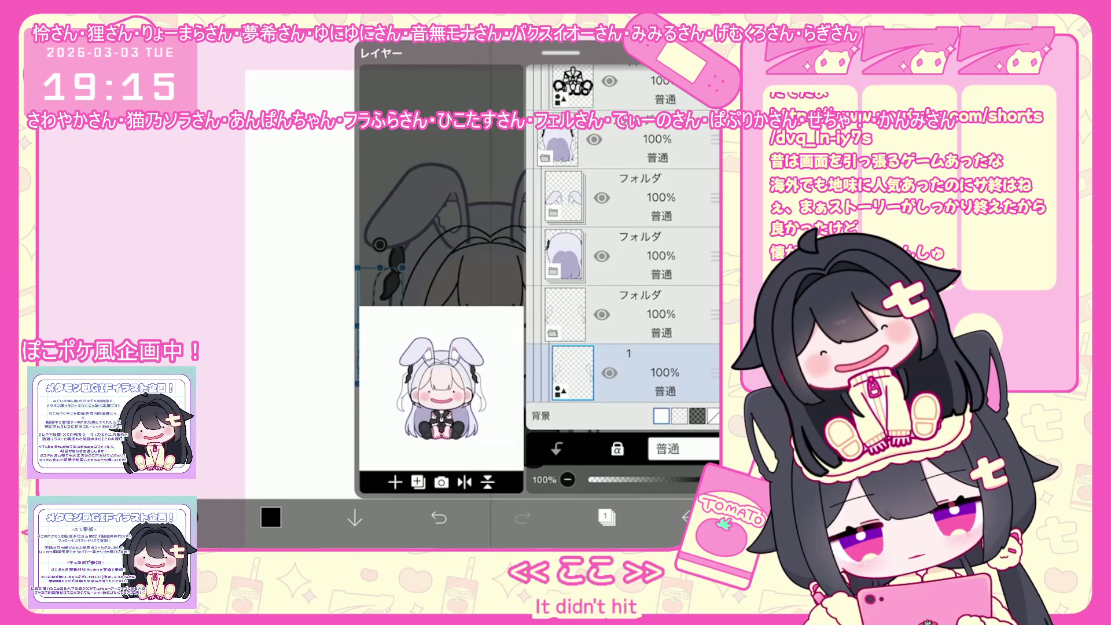
click(605, 517)
key(Escape)
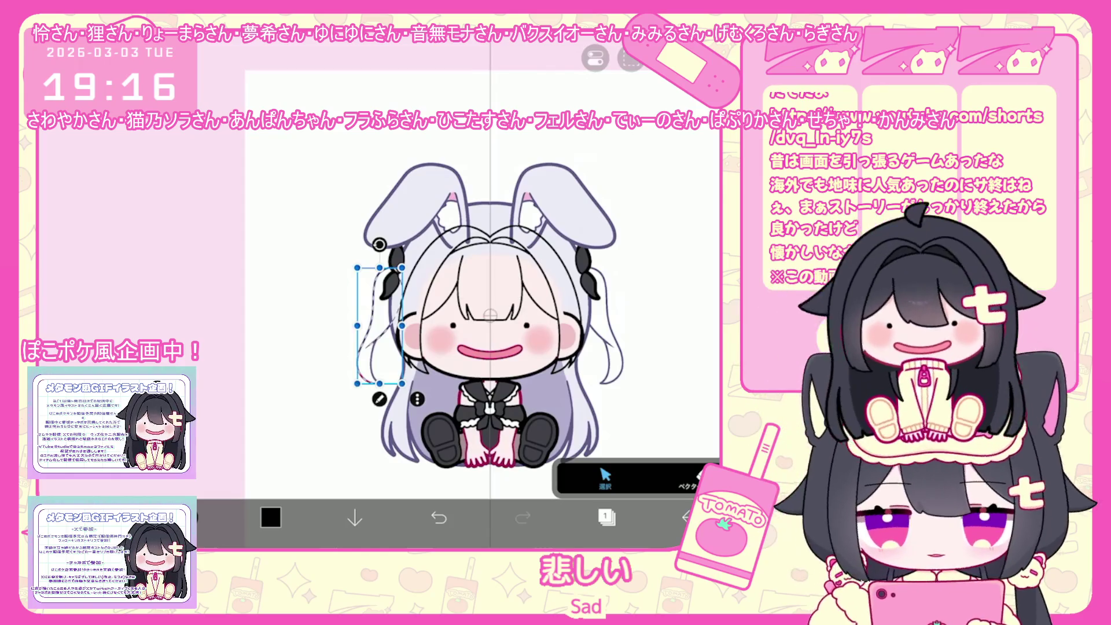
Step: Tilt the strand to about 8 degrees and add a new layer 2 above layer 1
drag(379, 245, 385, 244)
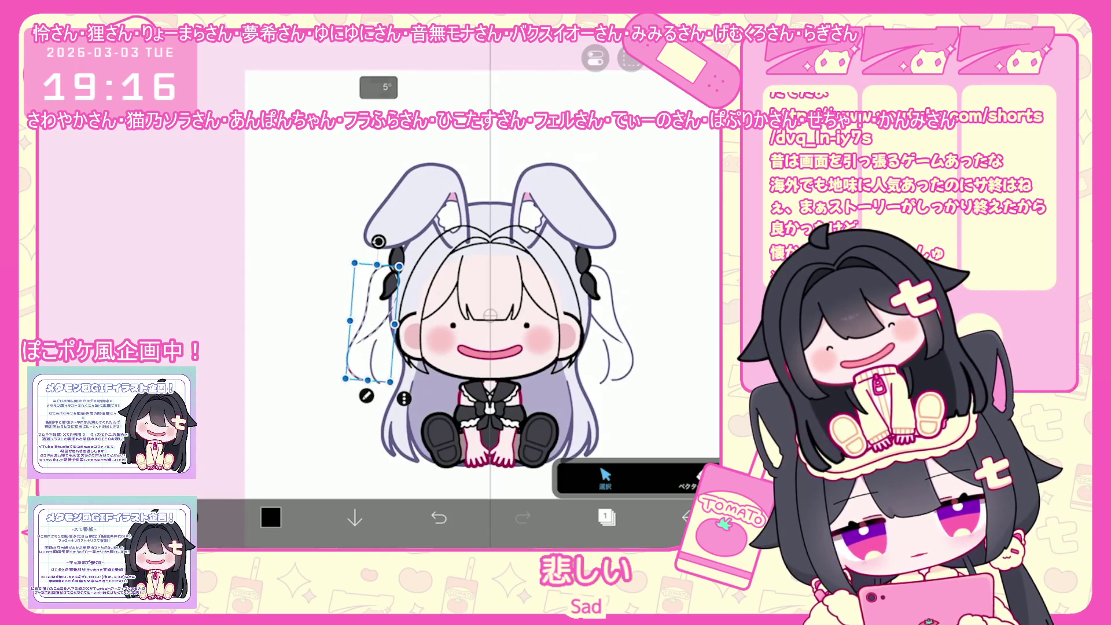
key(ctrl+z)
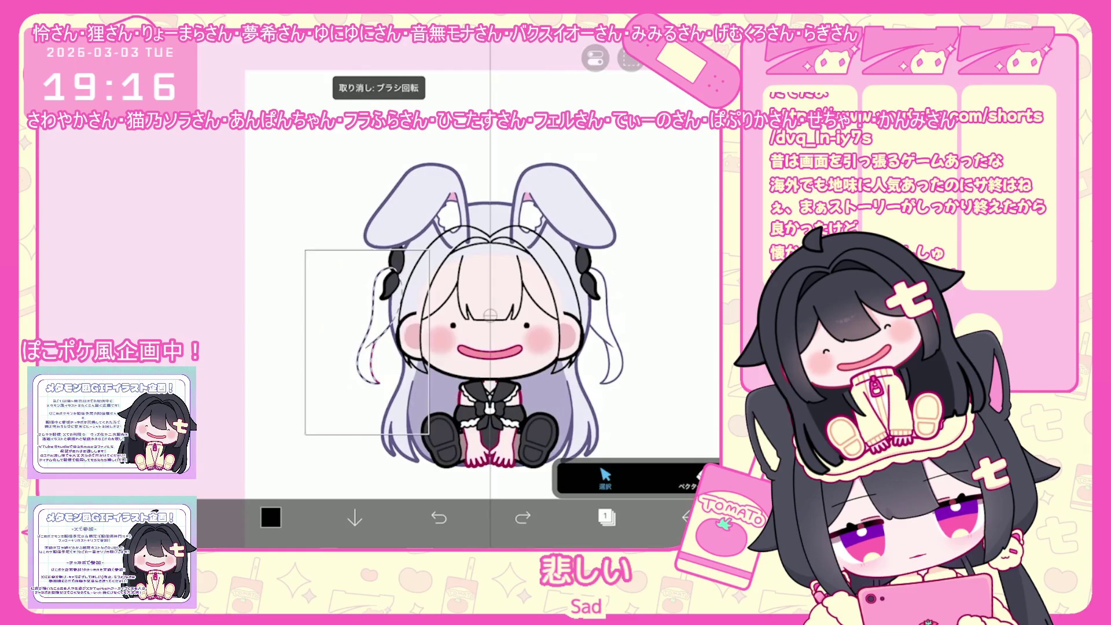
drag(387, 244, 383, 239)
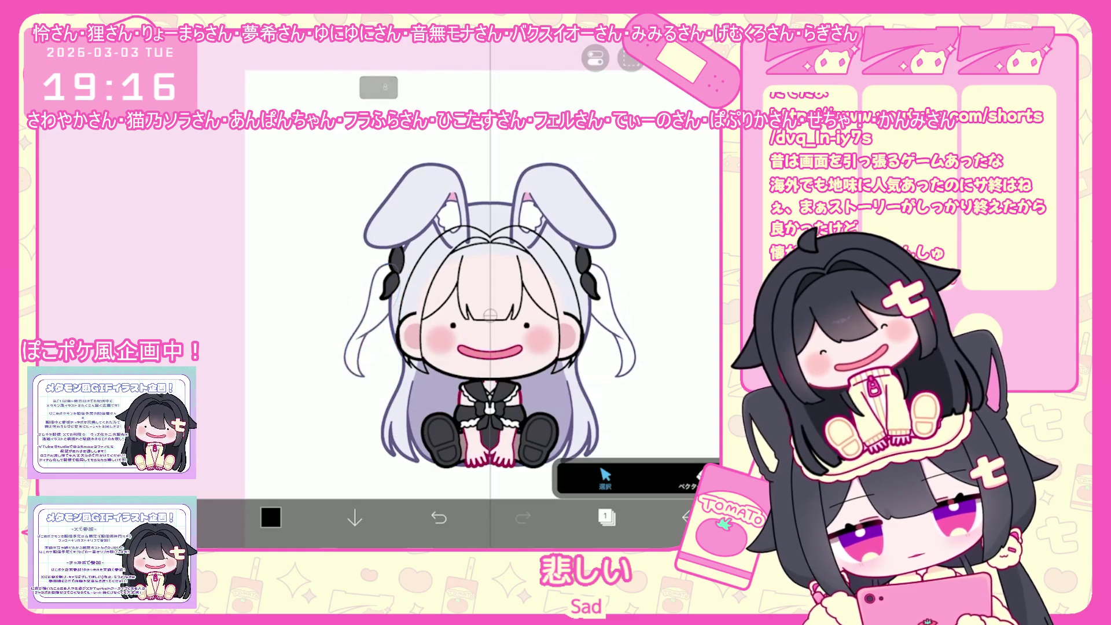
click(606, 516)
click(394, 481)
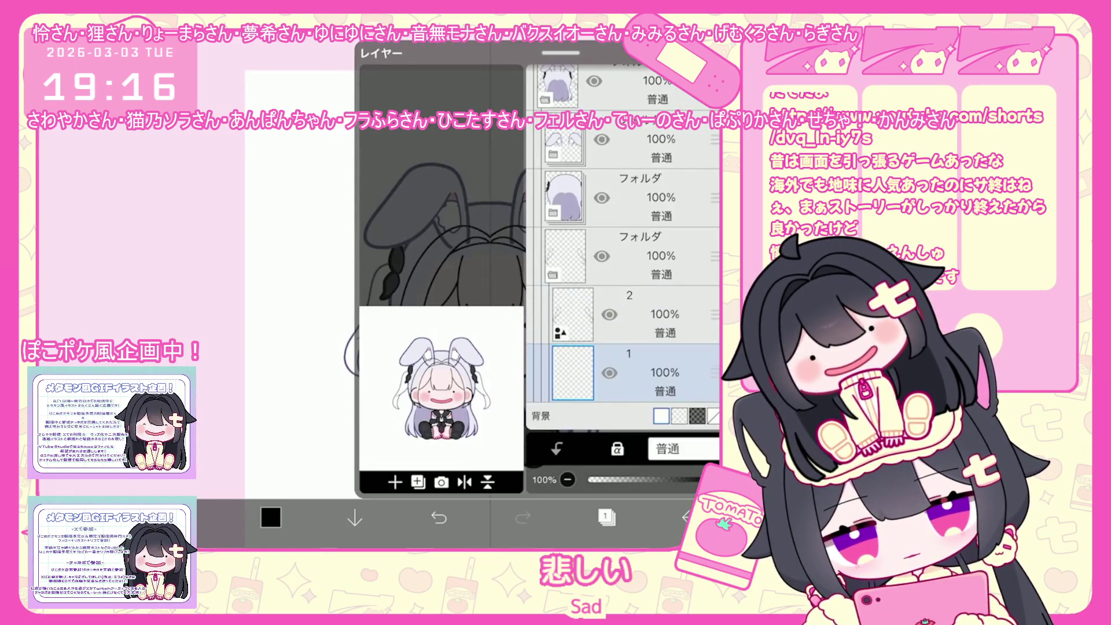
Step: With layer 2 selected, add a new vector layer 3
click(606, 516)
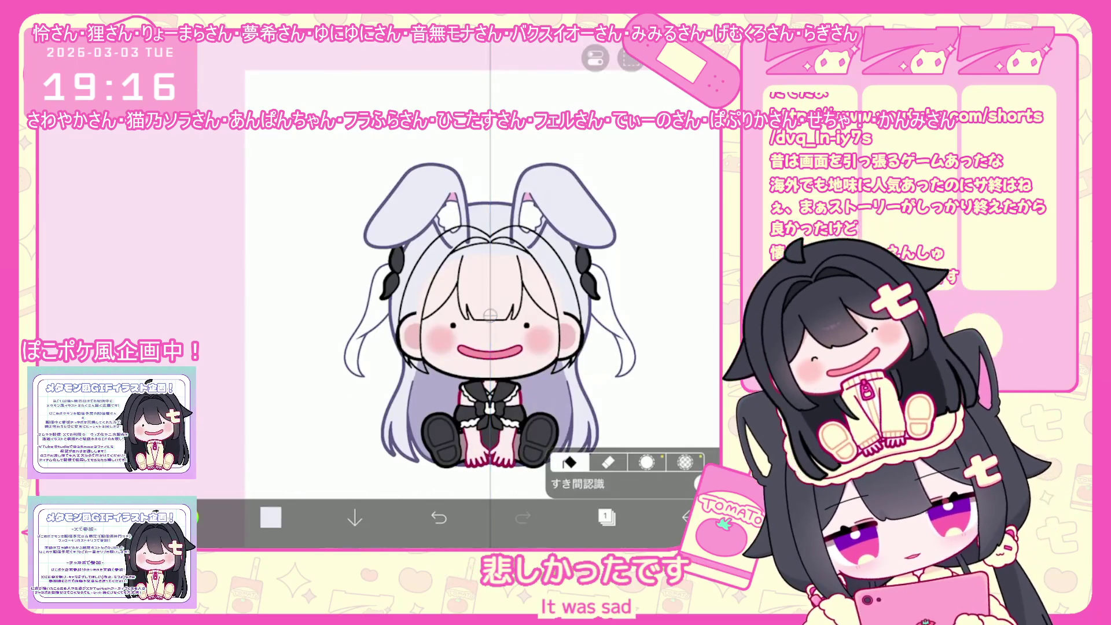
click(606, 516)
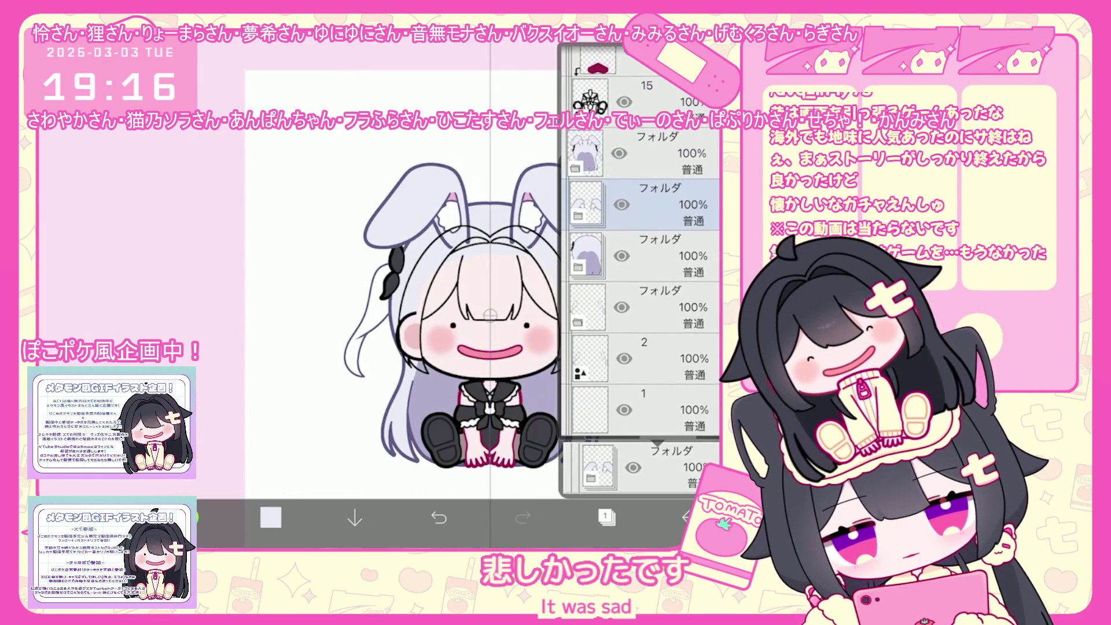
click(636, 232)
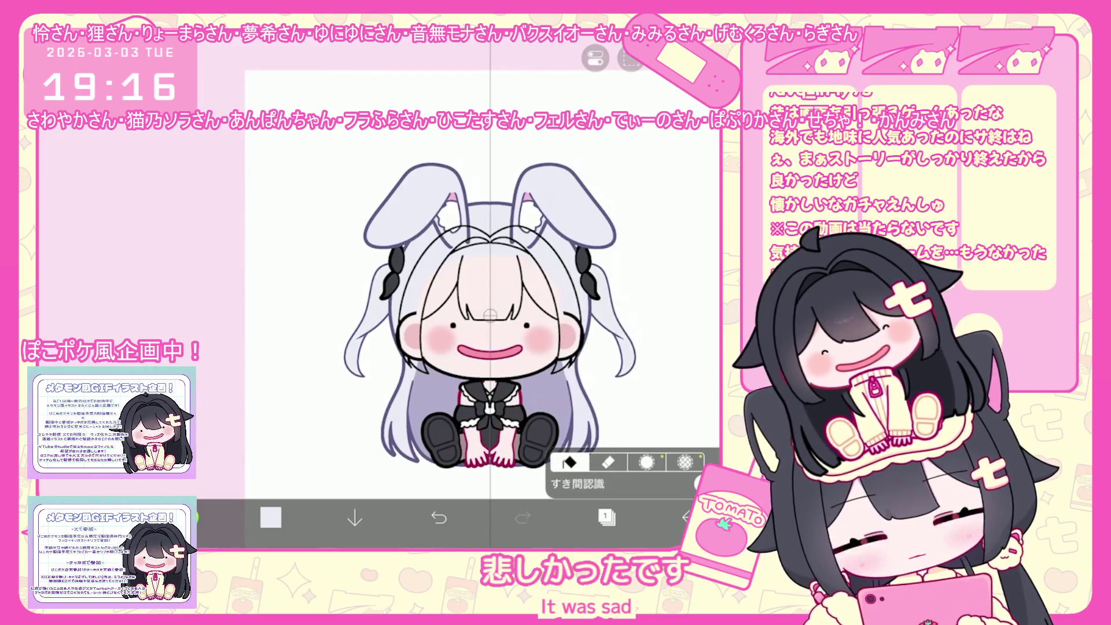
click(605, 517)
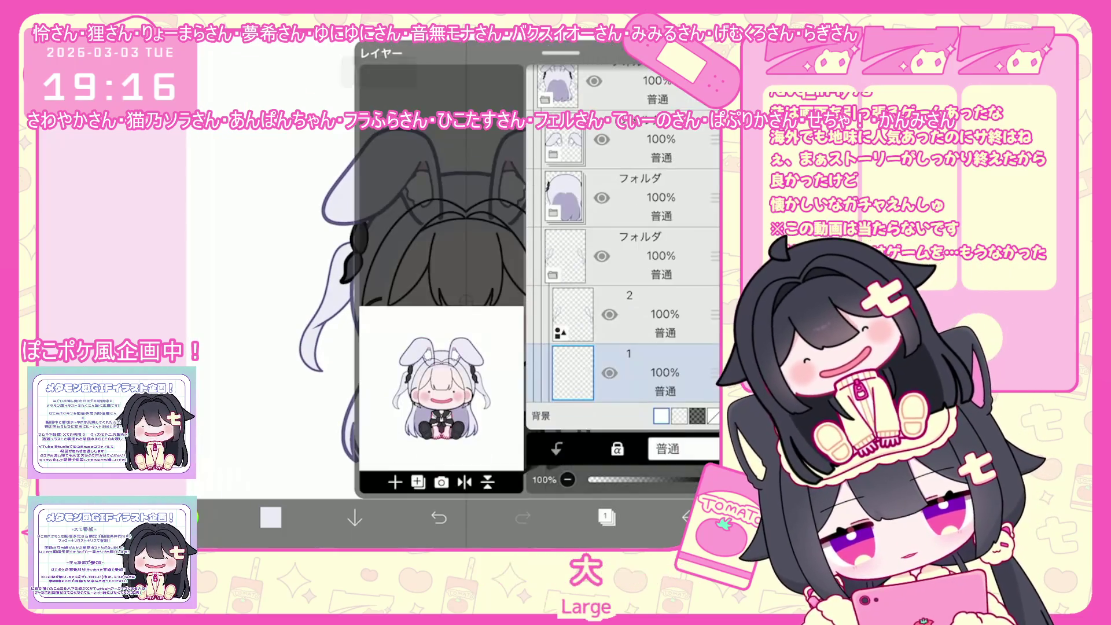
click(631, 314)
click(395, 482)
click(382, 448)
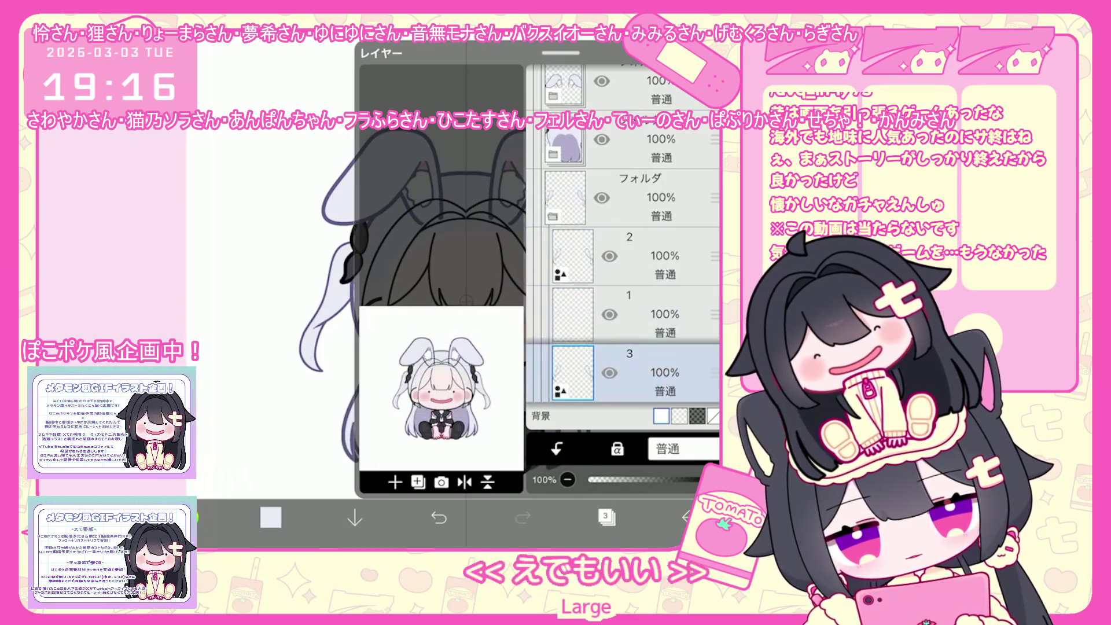
click(605, 516)
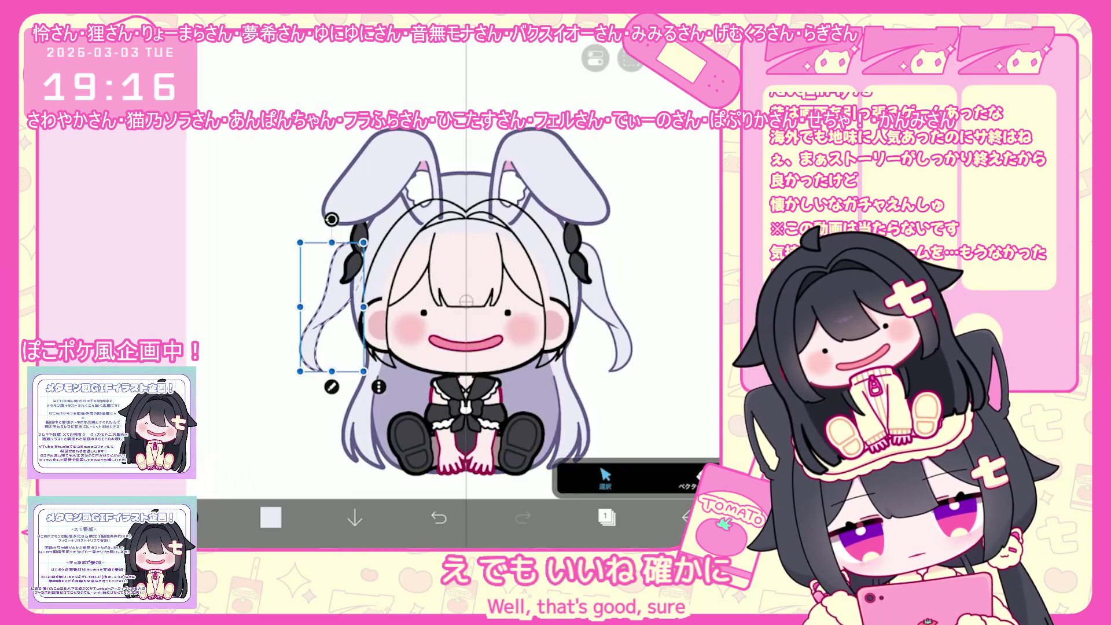
Step: Thicken the left hair strand's line width to 22px, then deselect it
click(332, 386)
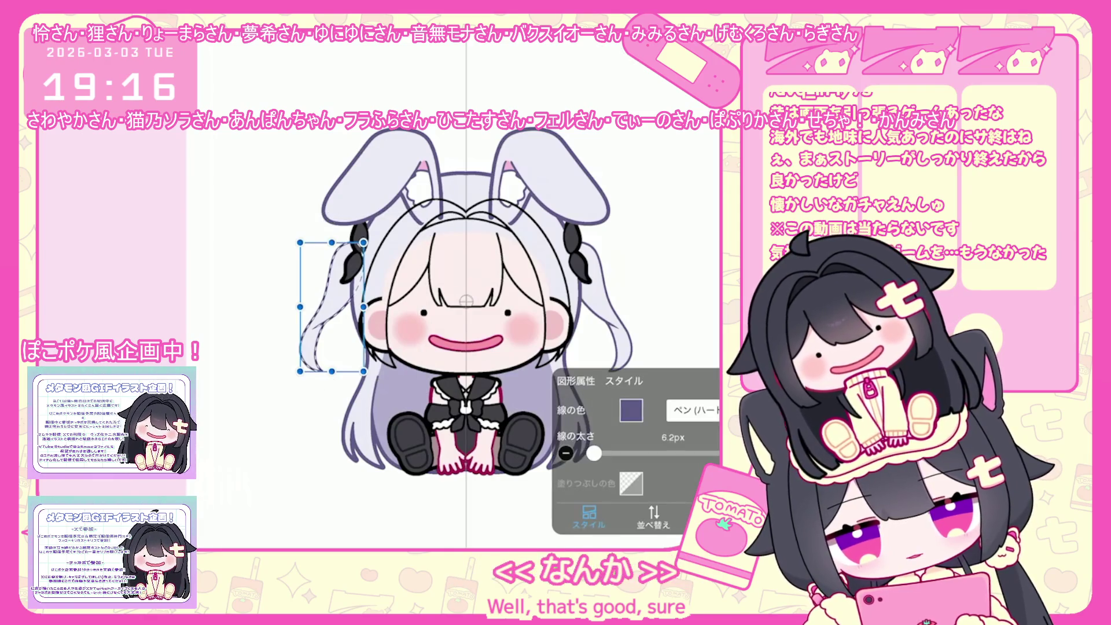
drag(594, 453, 604, 453)
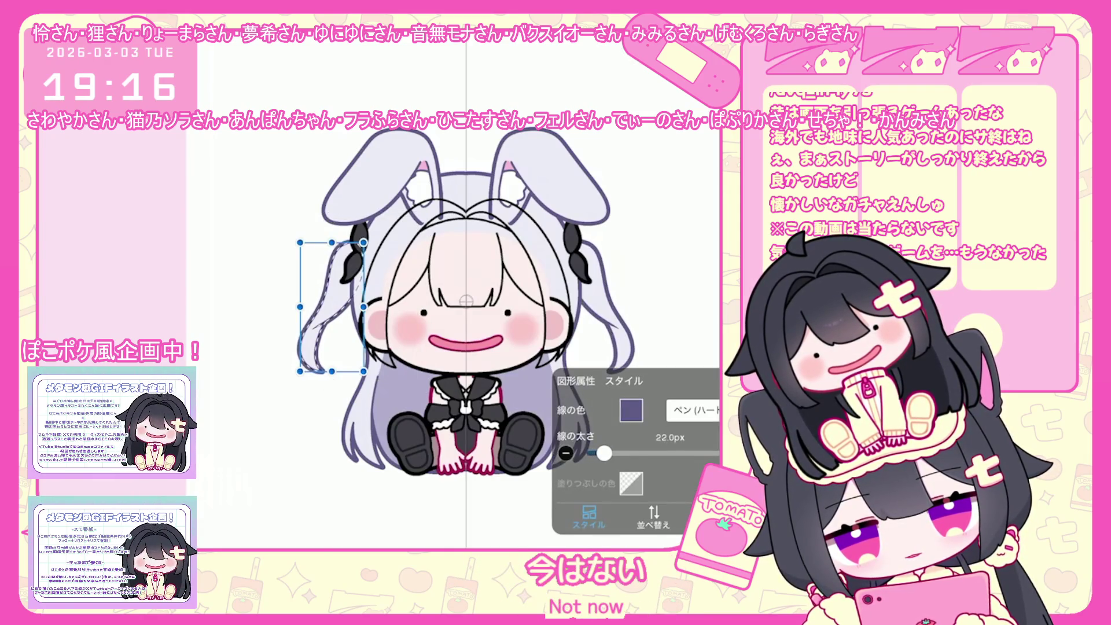
key(Escape)
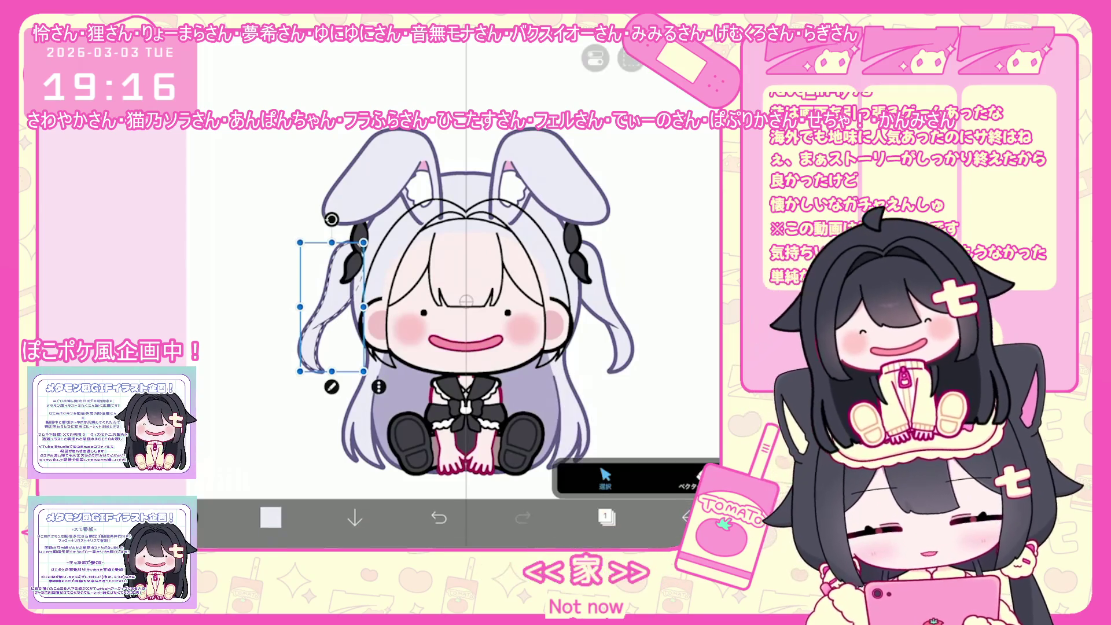
key(Escape)
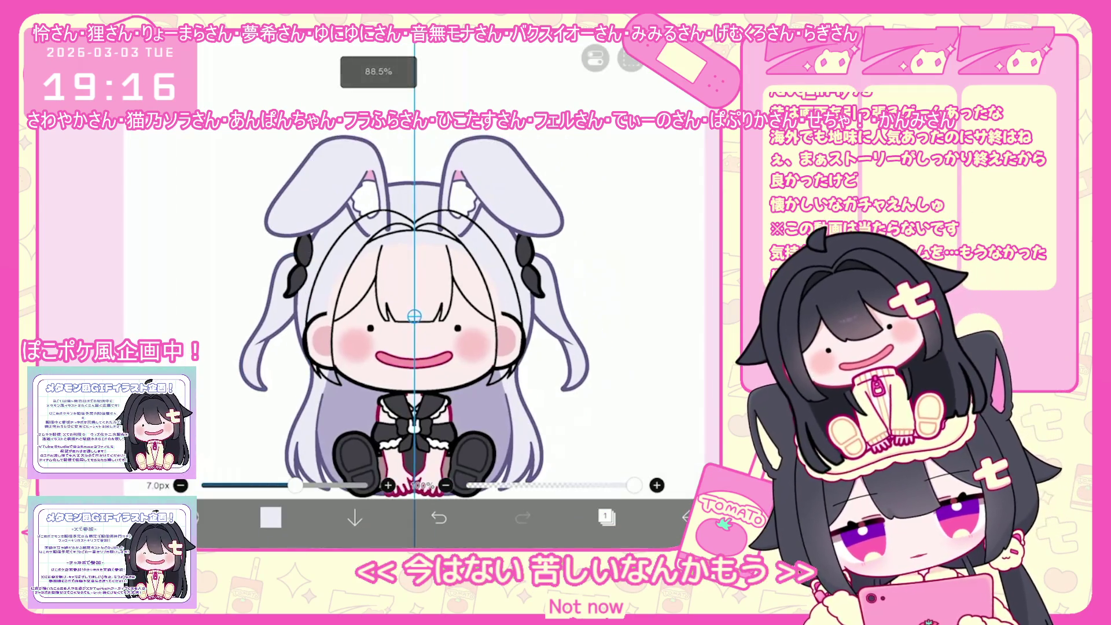
click(605, 517)
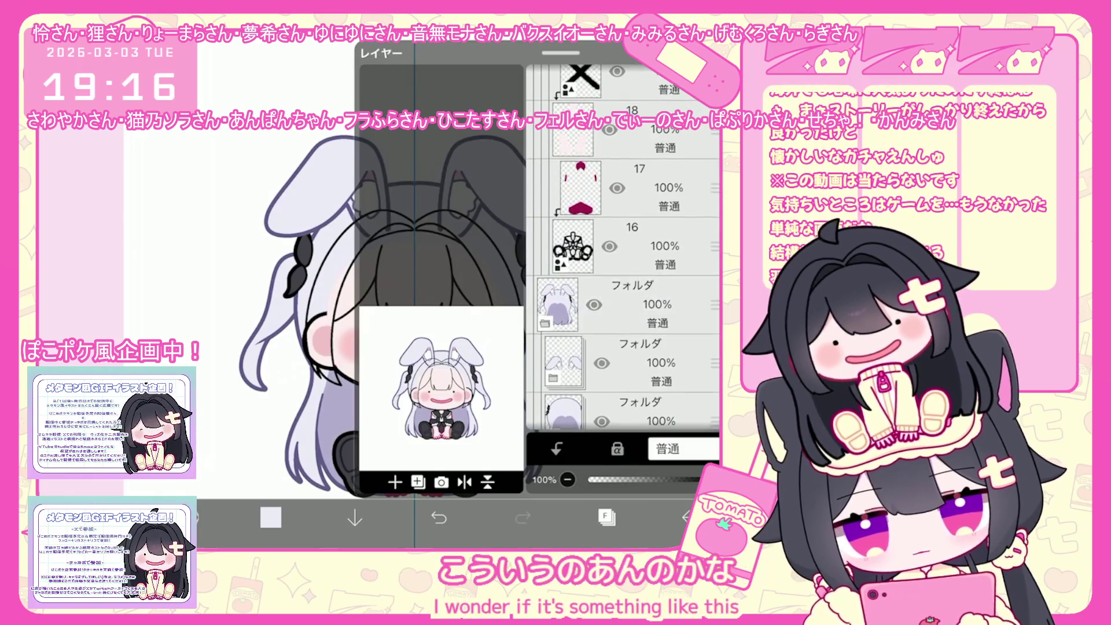
Step: Select layer 2 and switch to lasso filling
scroll(624, 249, down, 3)
click(637, 371)
scroll(623, 249, down, 2)
click(631, 363)
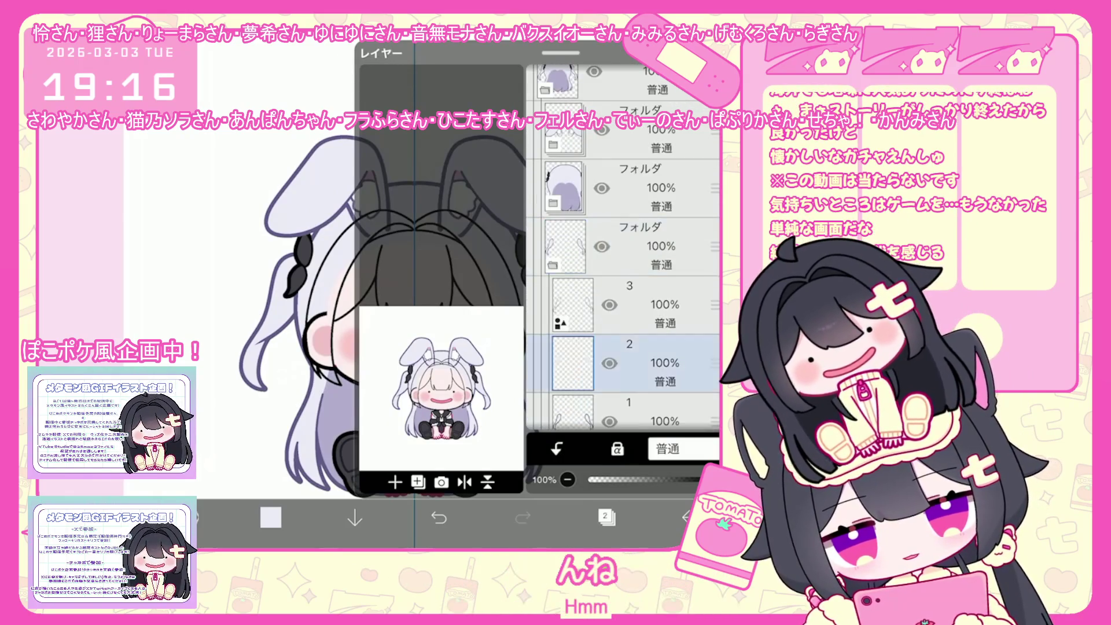
click(606, 516)
click(606, 516)
click(606, 517)
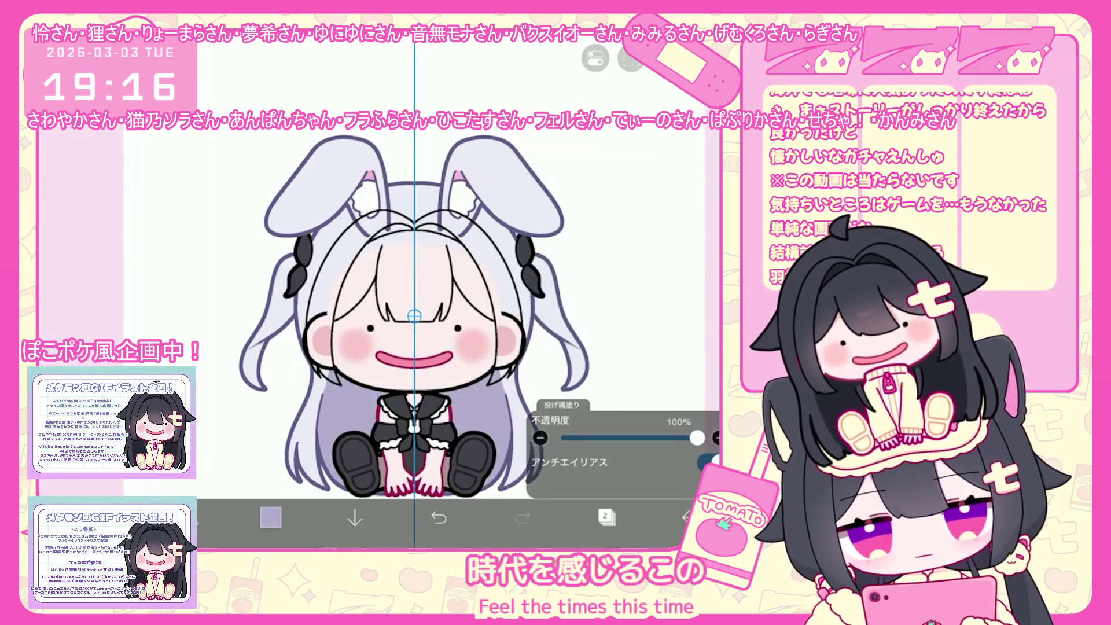
click(606, 517)
Step: Add a new empty folder and move layer 31 into it
scroll(622, 249, up, 10)
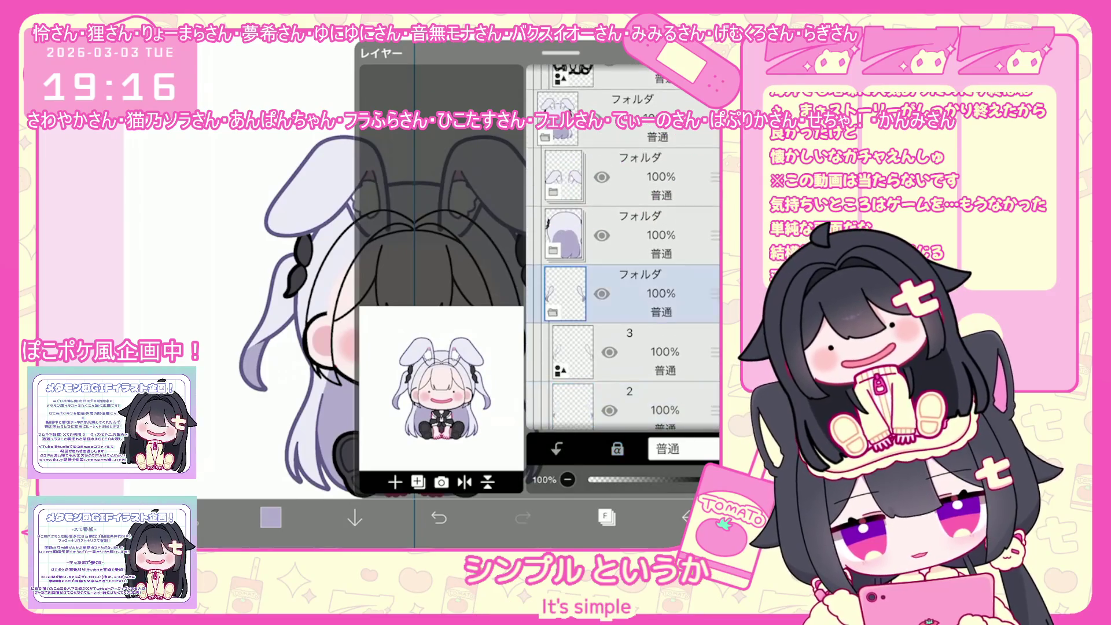
scroll(622, 249, up, 10)
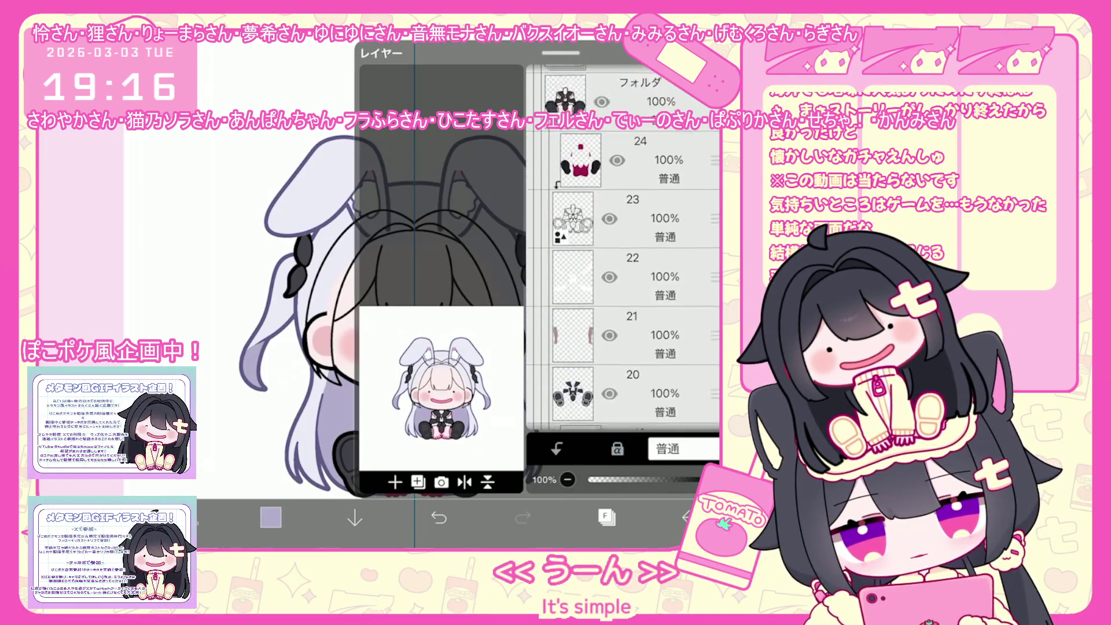
click(544, 265)
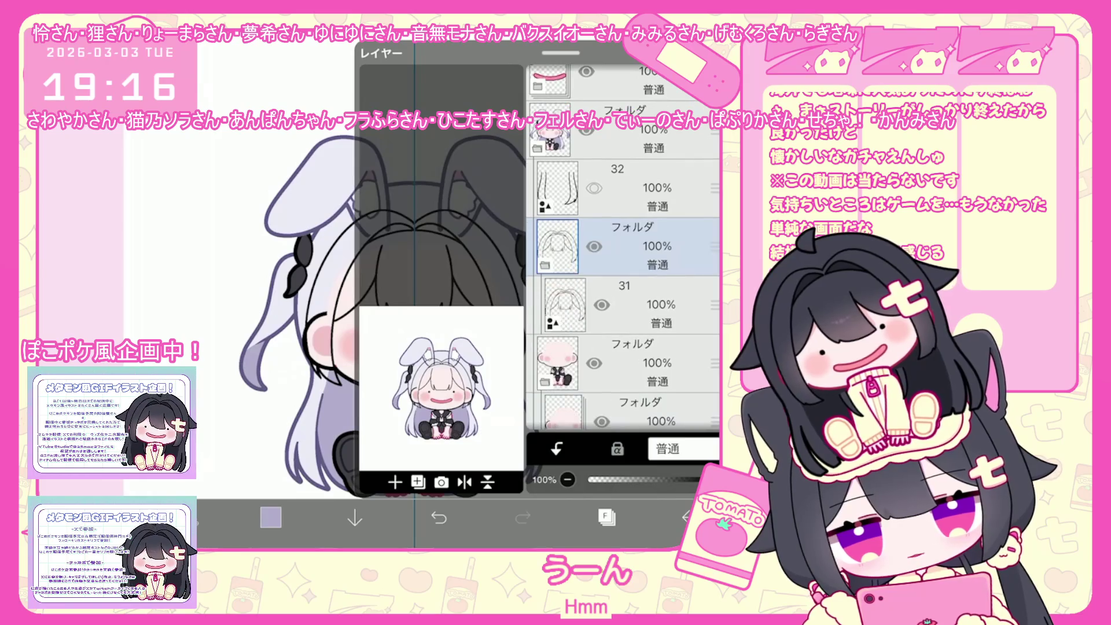
click(636, 310)
click(417, 482)
click(376, 354)
click(637, 305)
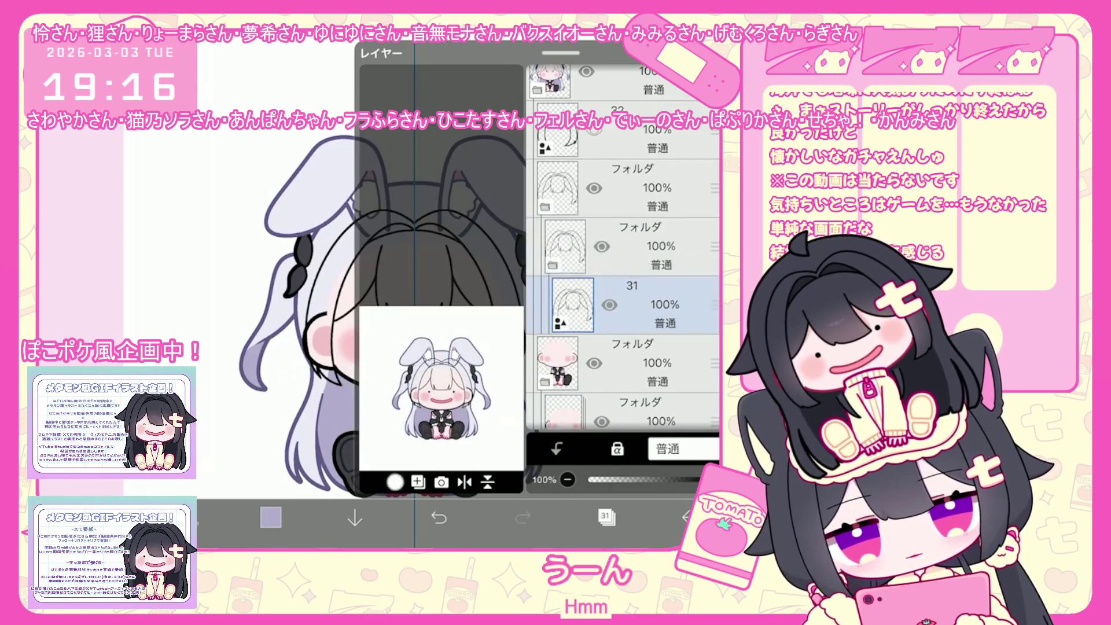
drag(714, 305, 714, 254)
click(607, 517)
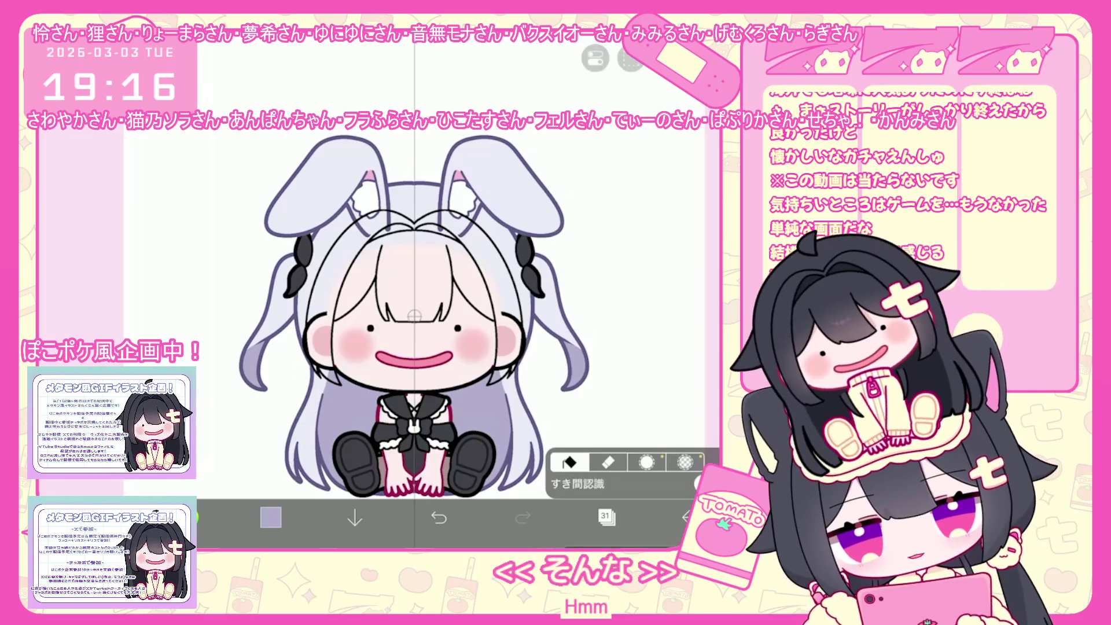
Step: Bucket-fill the hair light purple, then refill it pale near-white
click(607, 462)
click(606, 517)
click(648, 220)
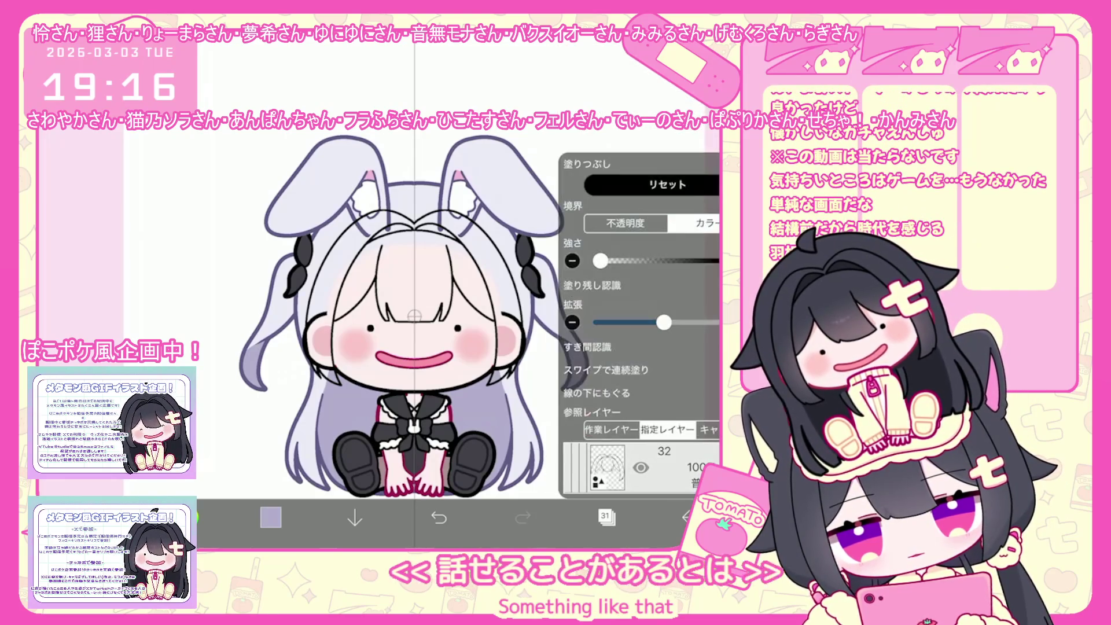
click(414, 272)
click(324, 324)
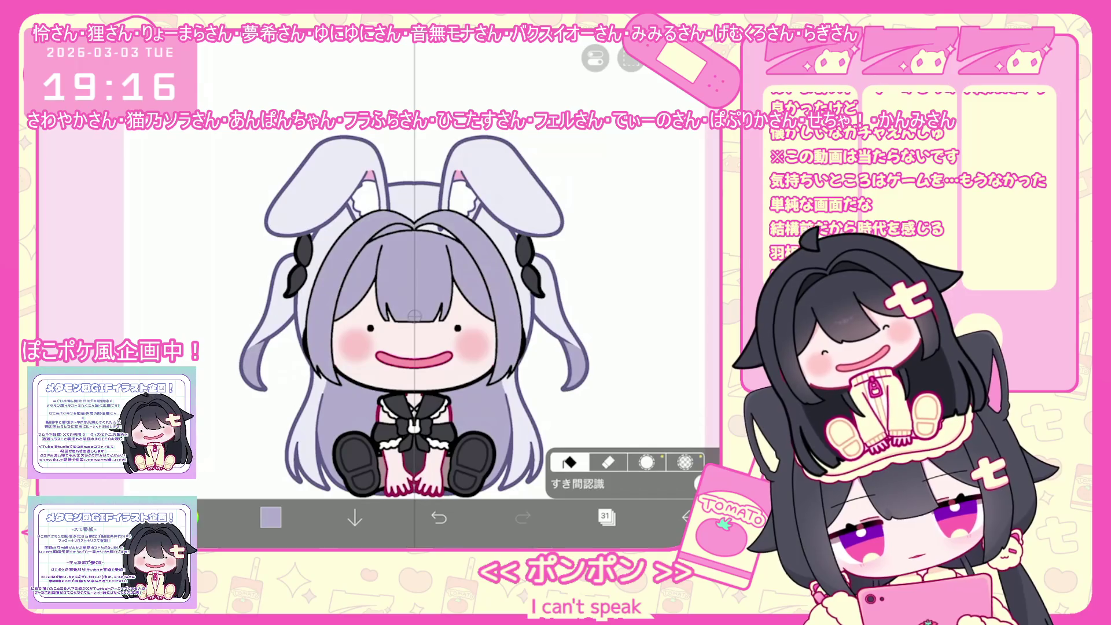
click(414, 272)
click(324, 323)
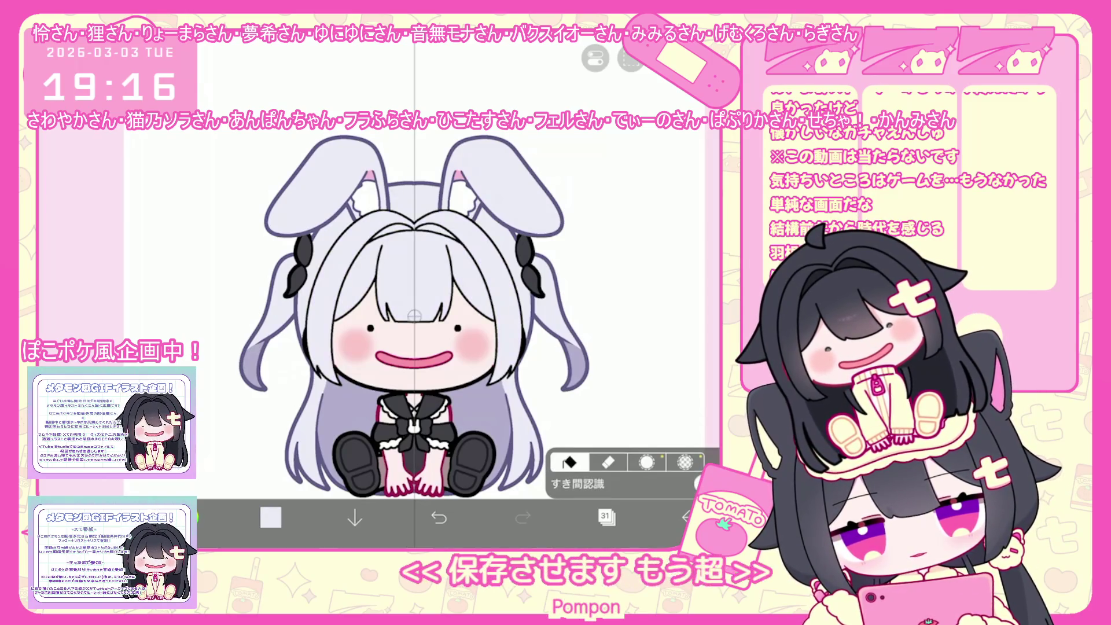
Step: Pick lavender #B3AFCF and draw mirrored shading across the top of the hair on layer 32
click(270, 517)
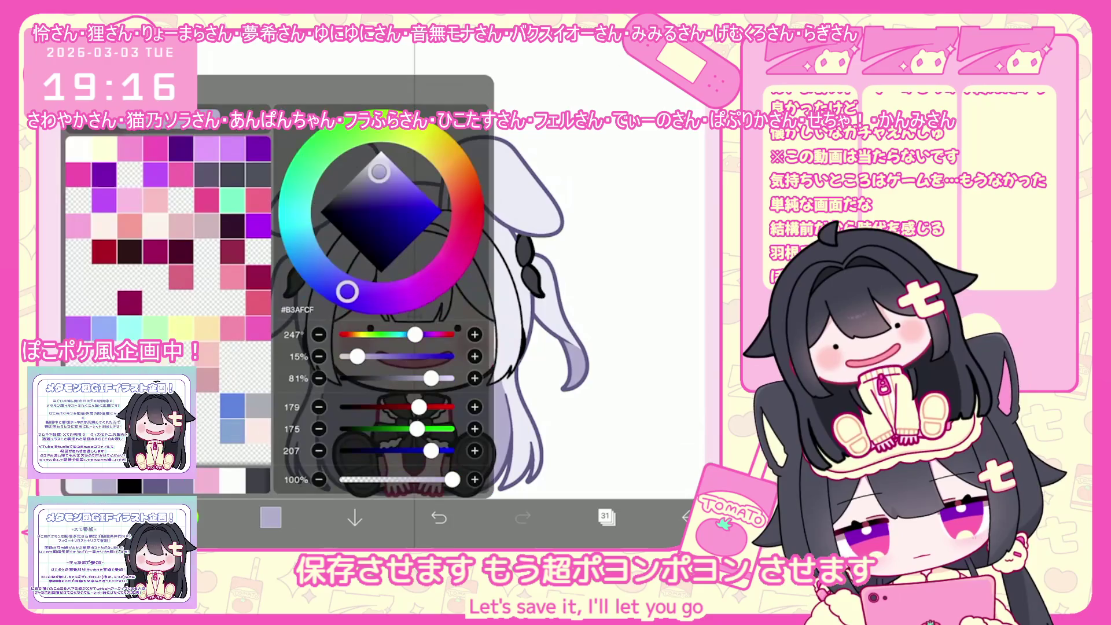
click(270, 517)
click(605, 514)
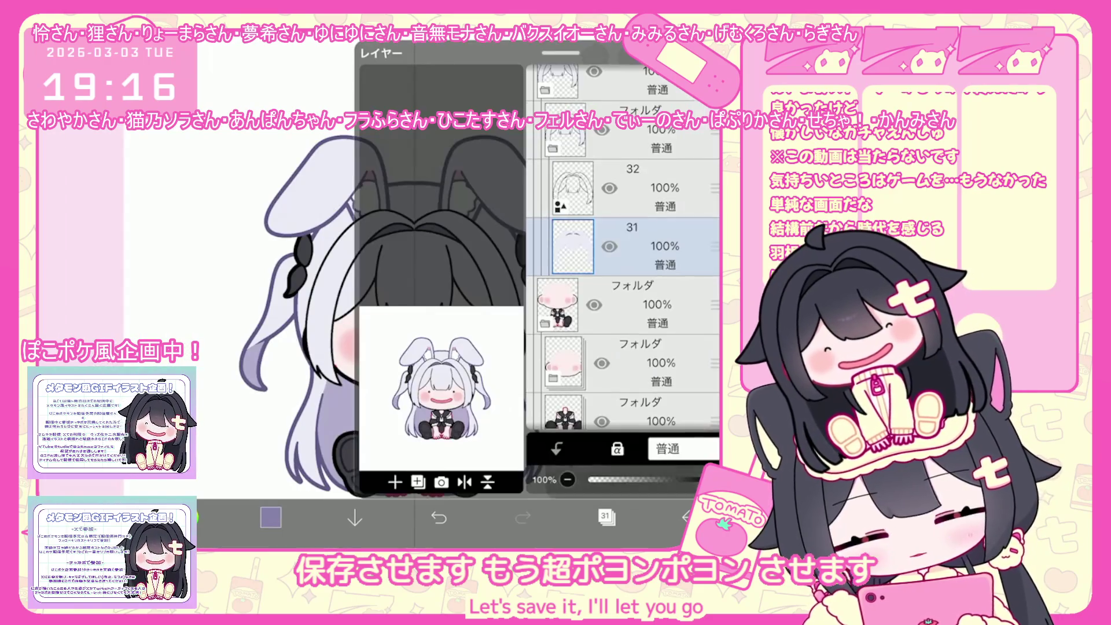
click(631, 188)
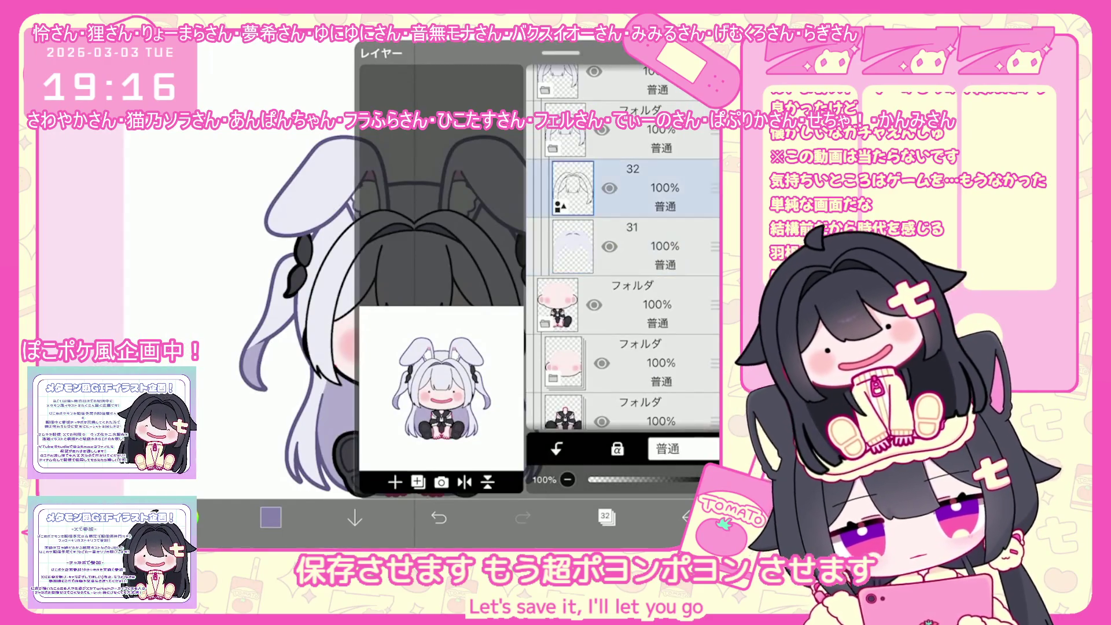
click(604, 515)
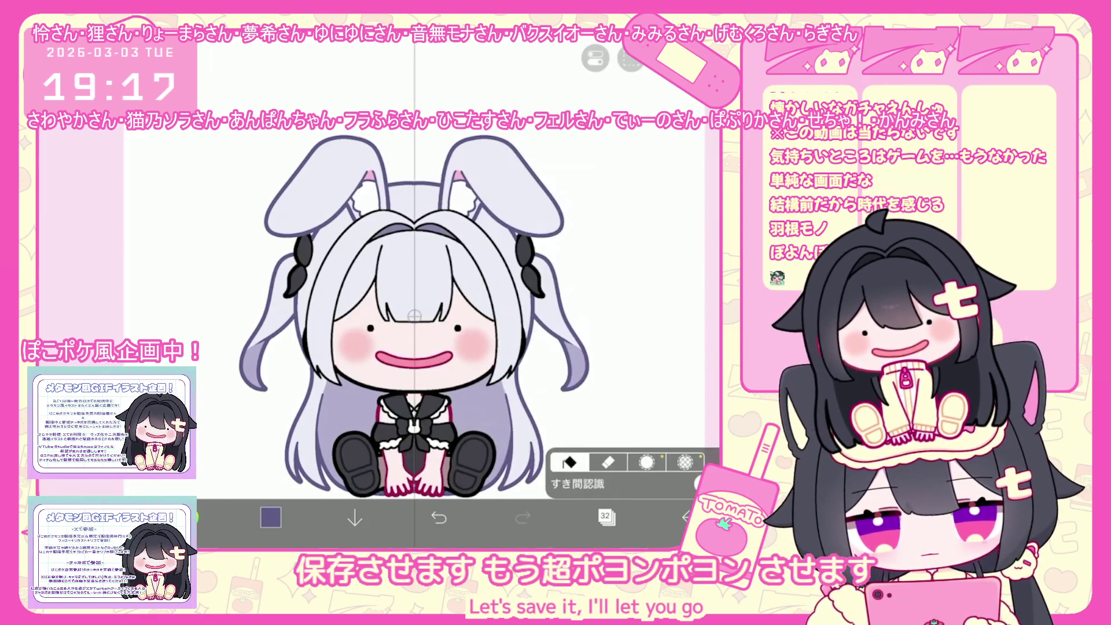
click(247, 292)
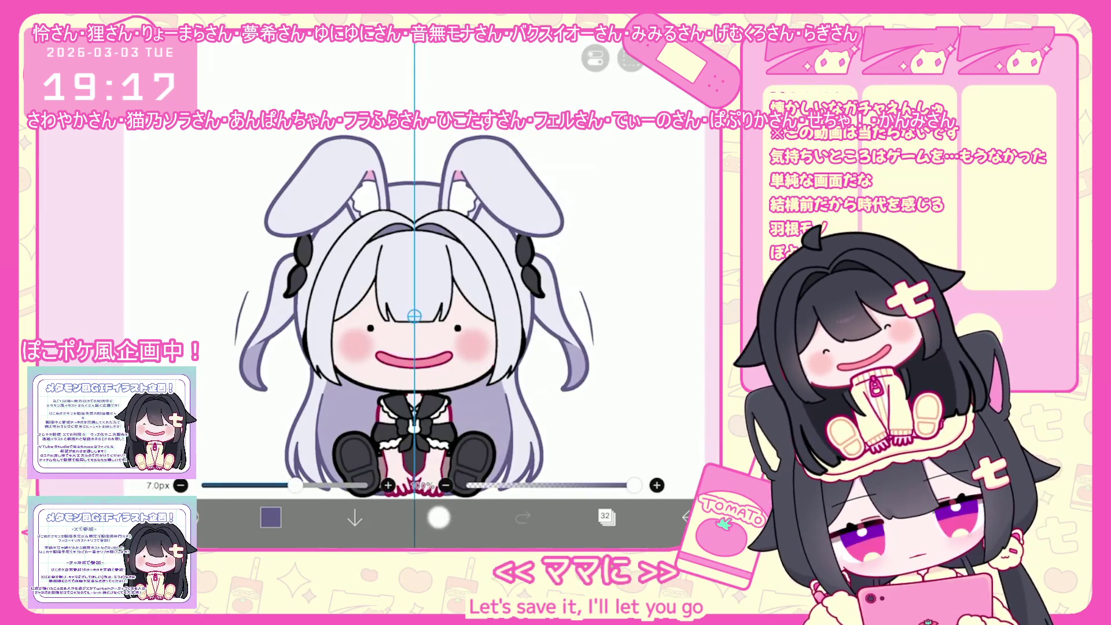
key(ctrl+z)
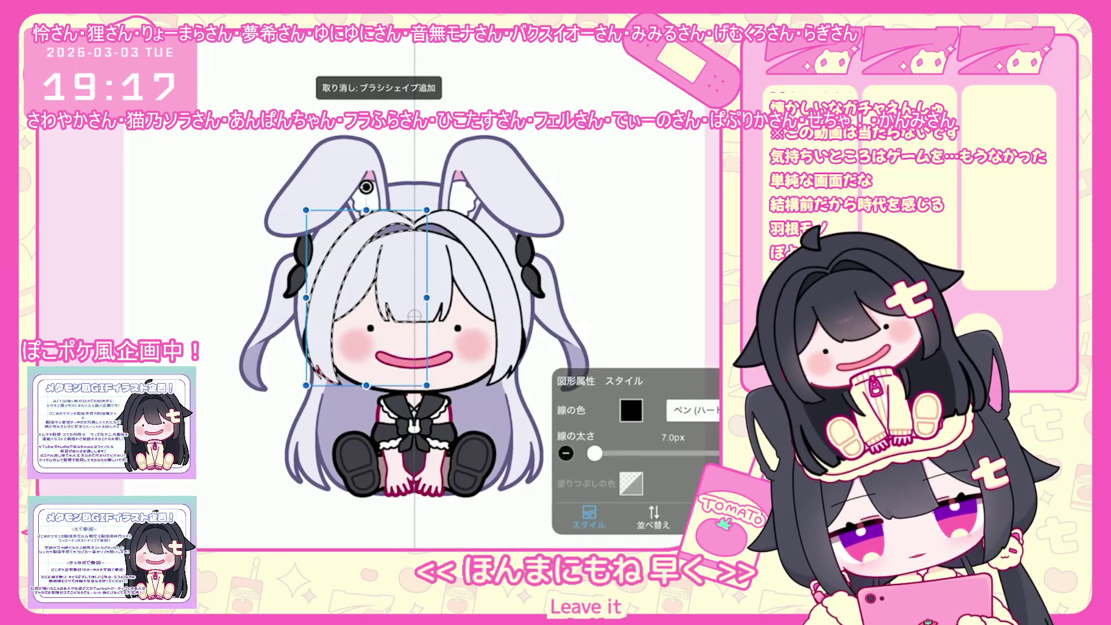
click(631, 409)
click(636, 260)
click(636, 260)
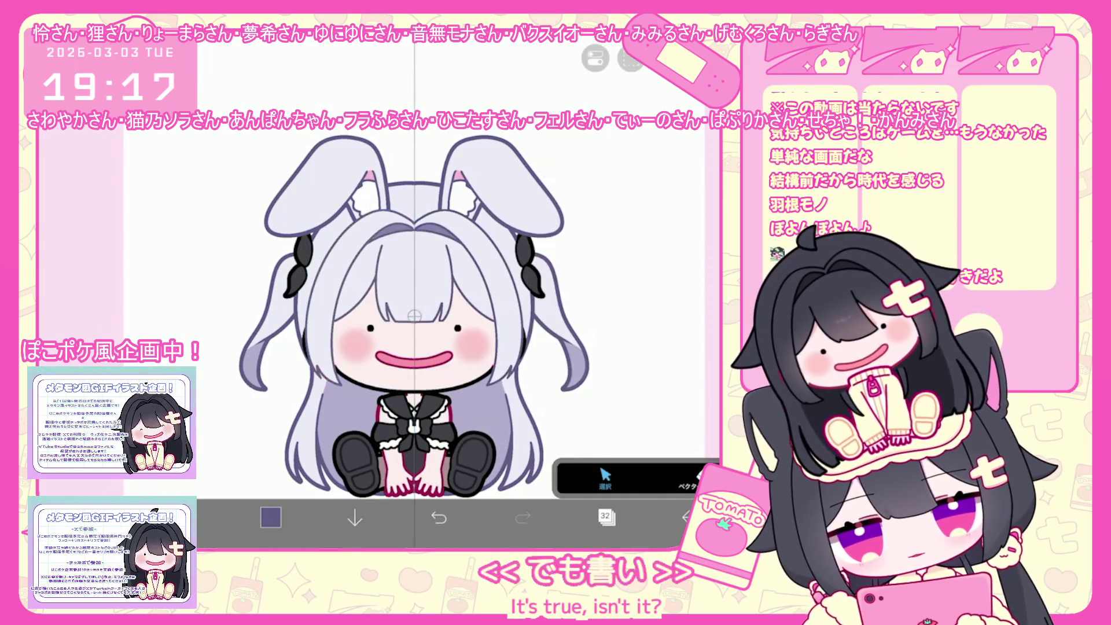
Step: Switch back to layer 31 as the working layer
click(606, 517)
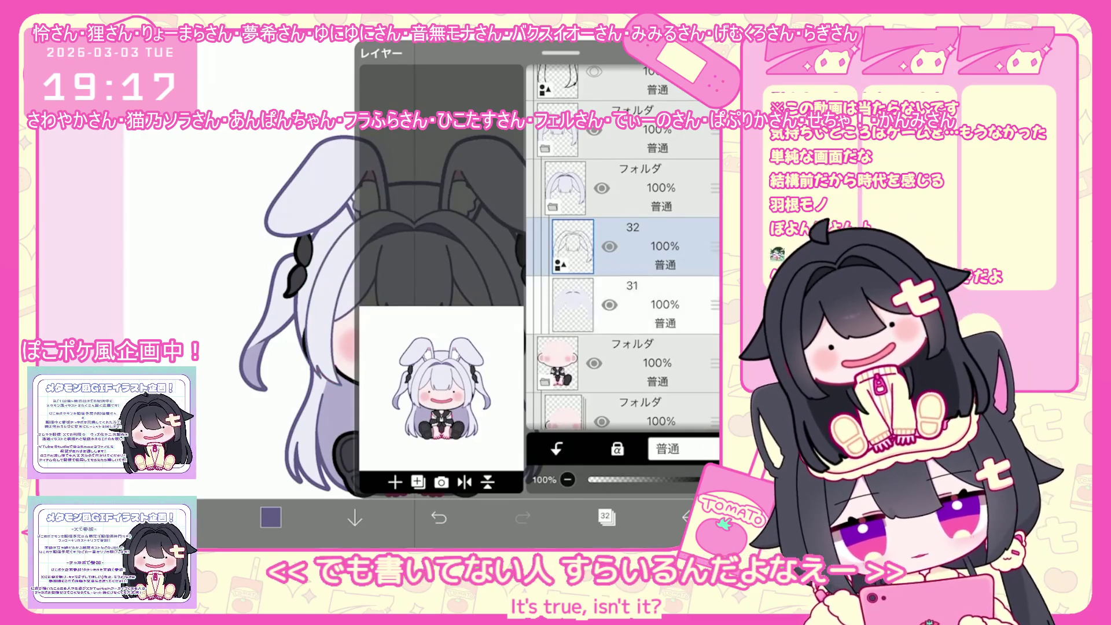
click(636, 304)
click(606, 516)
scroll(410, 289, up, 5)
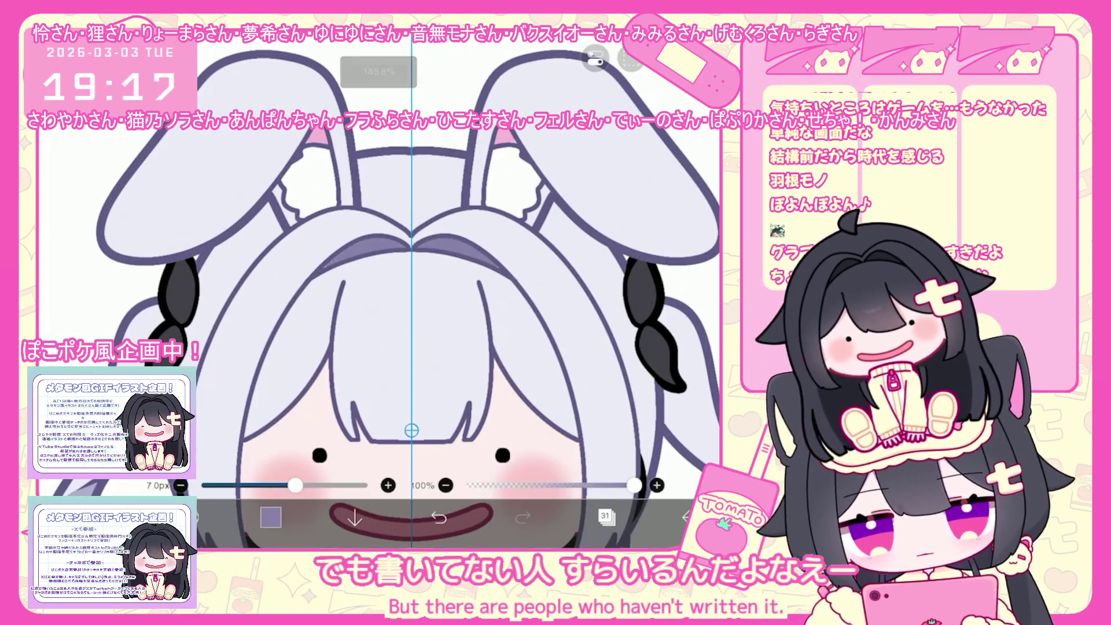
scroll(411, 289, up, 3)
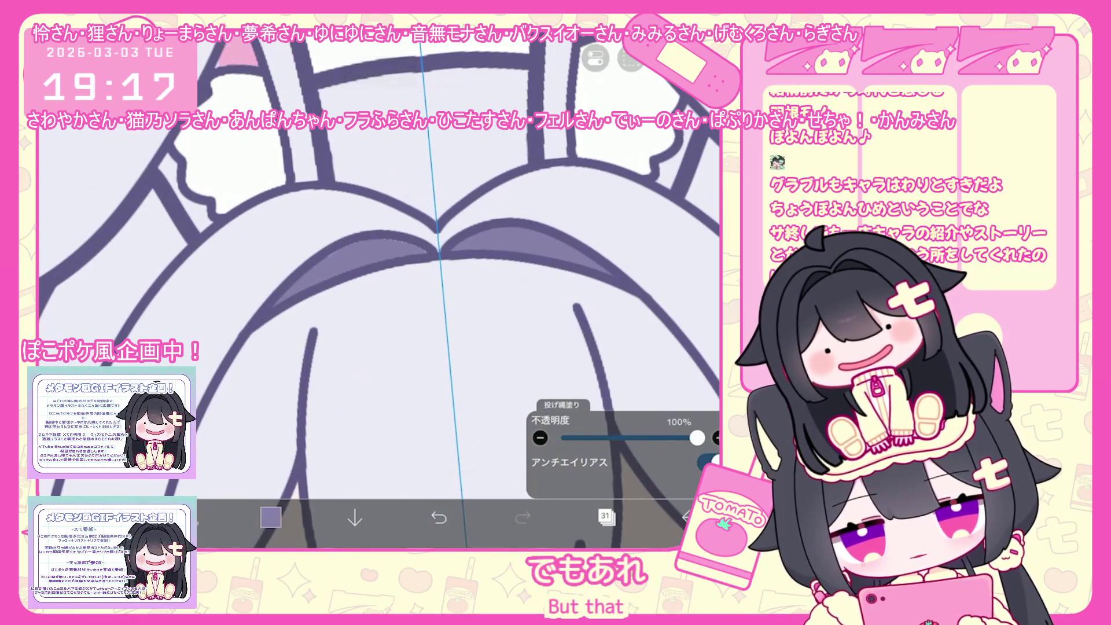
scroll(398, 289, down, 3)
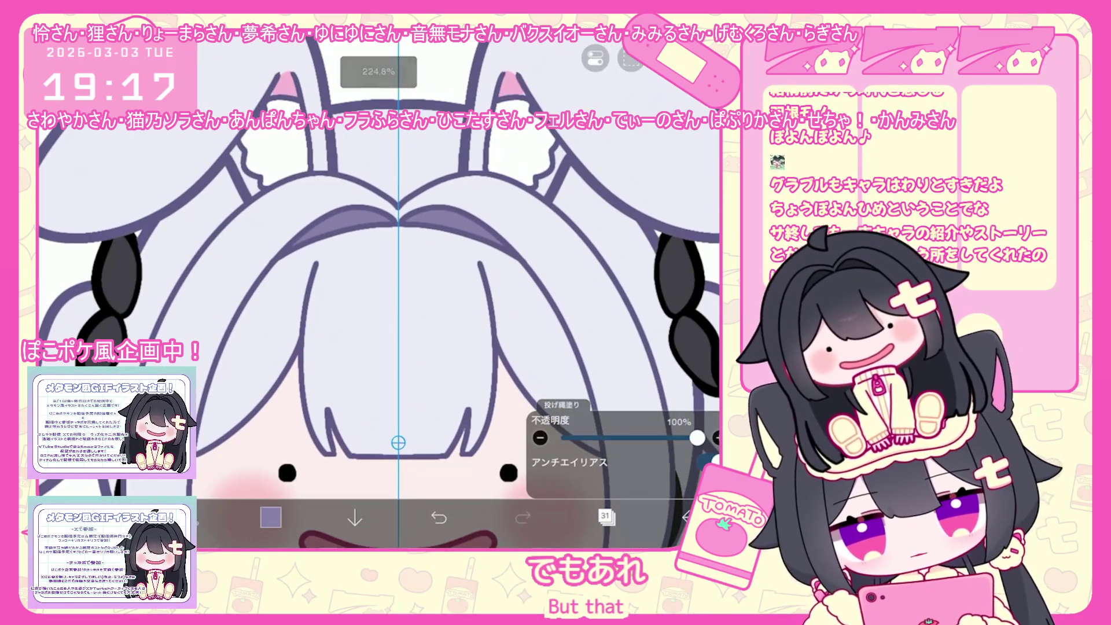
scroll(398, 289, down, 3)
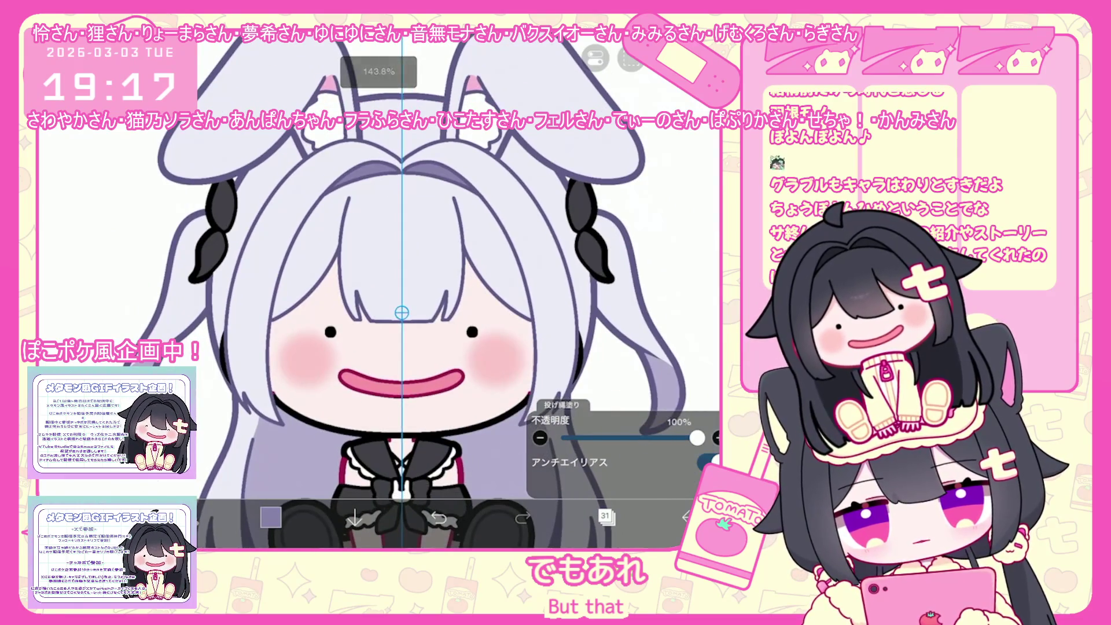
click(605, 517)
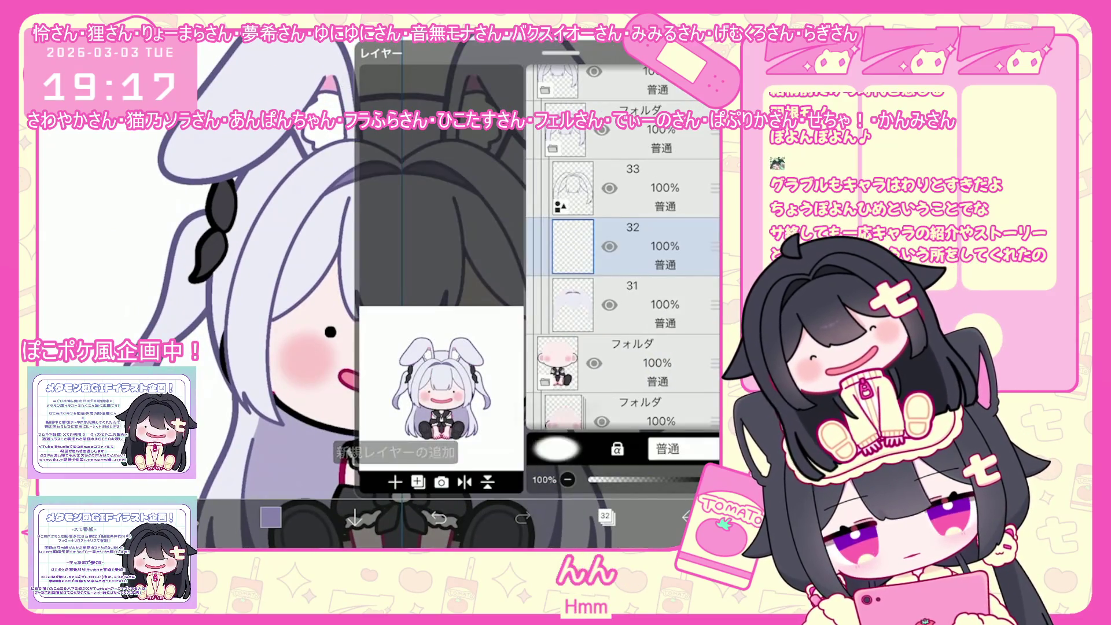
Step: On a new layer above layer 31, pick pale lavender #ECEBF7 and a pen brush at about 341px
click(630, 188)
click(605, 516)
click(271, 516)
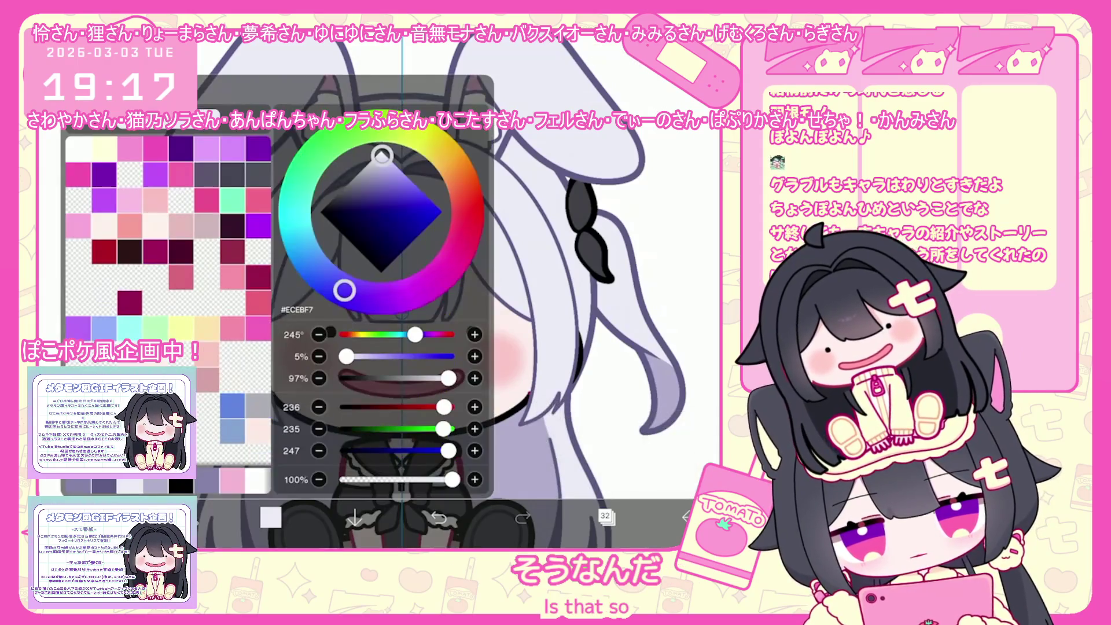
click(187, 516)
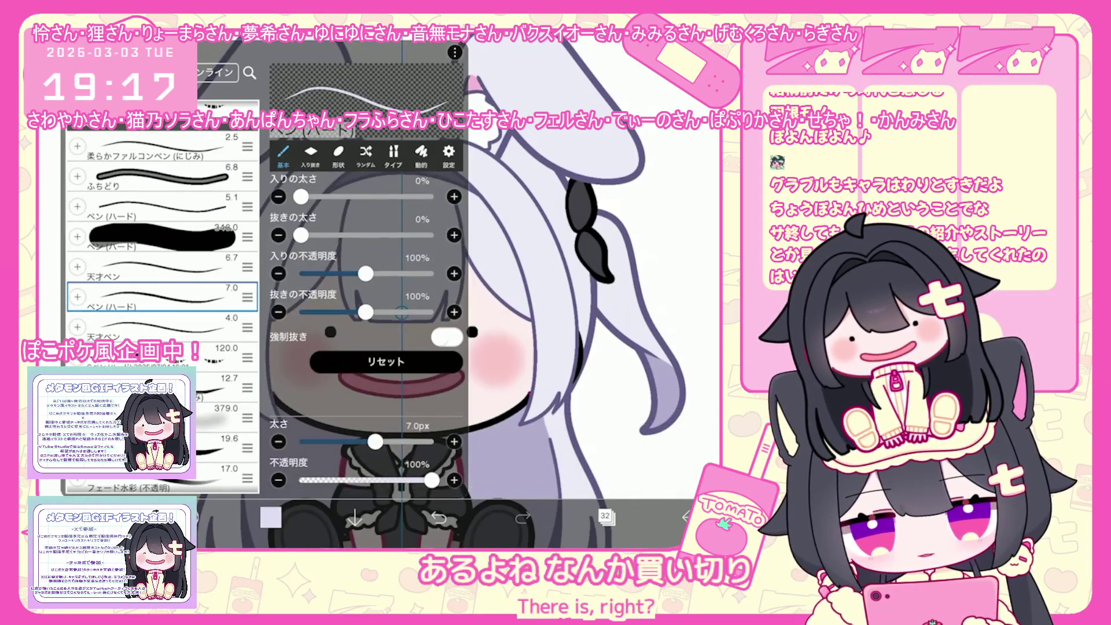
click(187, 517)
drag(225, 485, 308, 485)
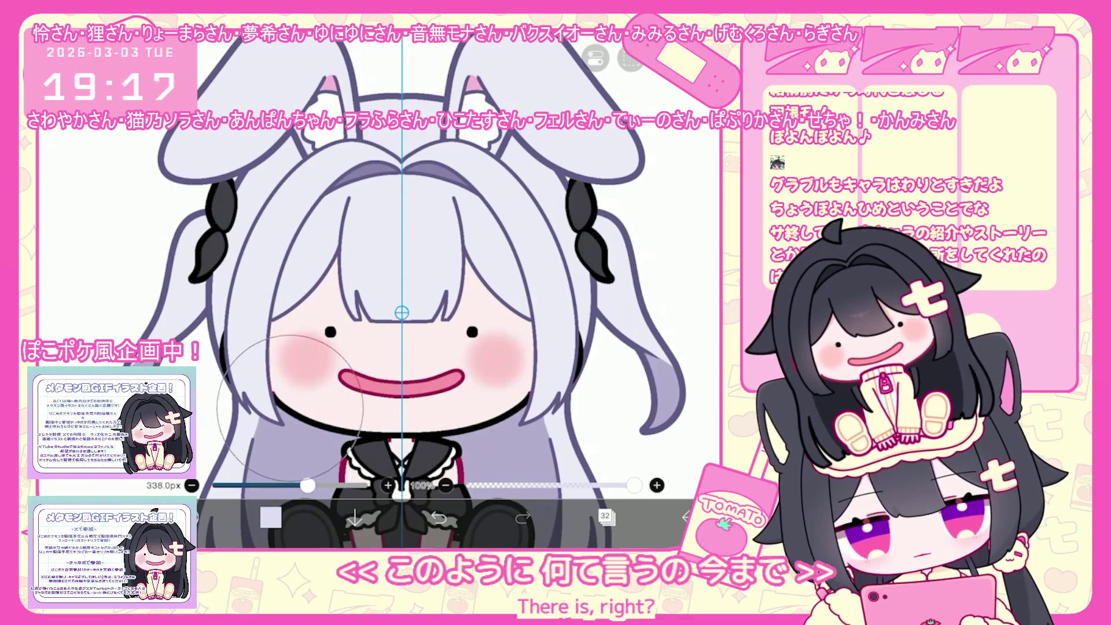
Step: Paint a soft lavender tint across the upper hair, undoing stray strokes
key(ctrl+z)
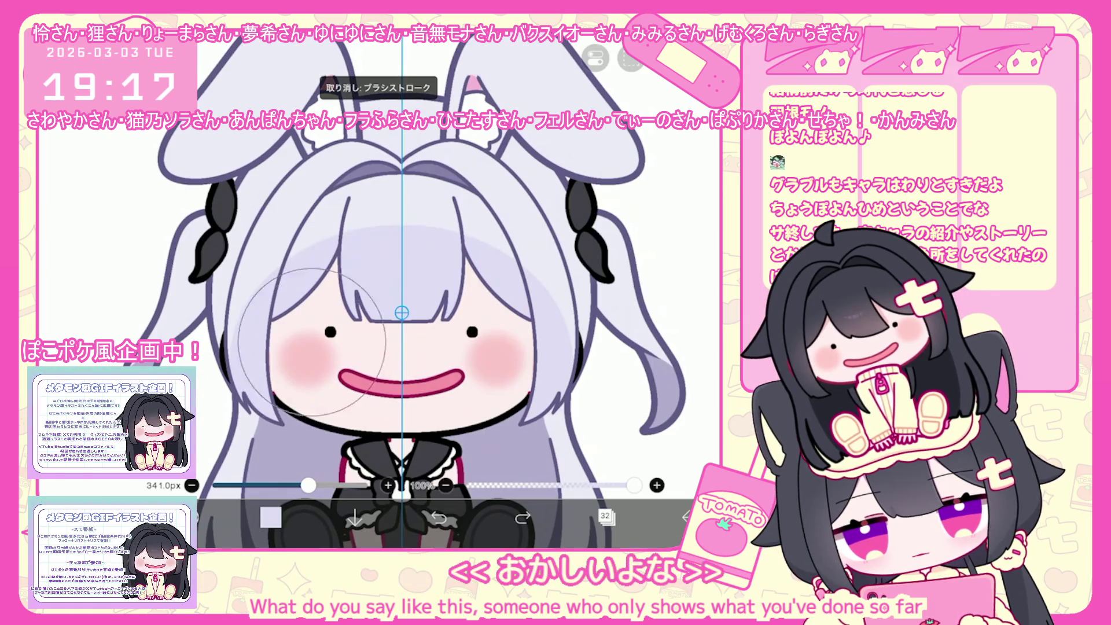
drag(401, 313, 405, 261)
scroll(402, 312, down, 5)
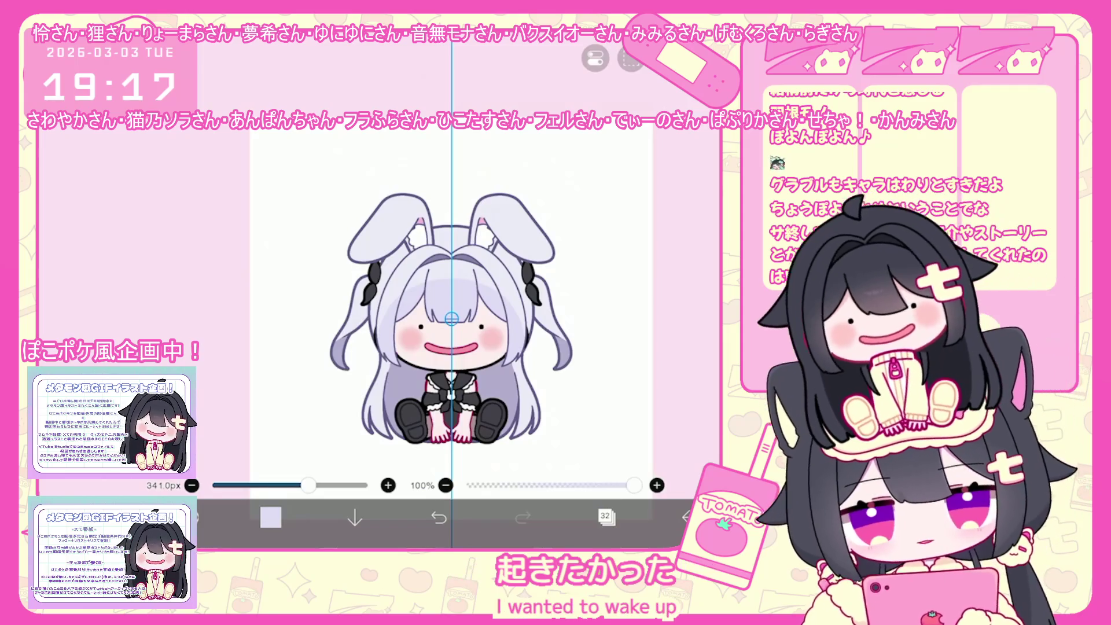
scroll(463, 340, up, 5)
scroll(443, 333, up, 2)
key(ctrl+z)
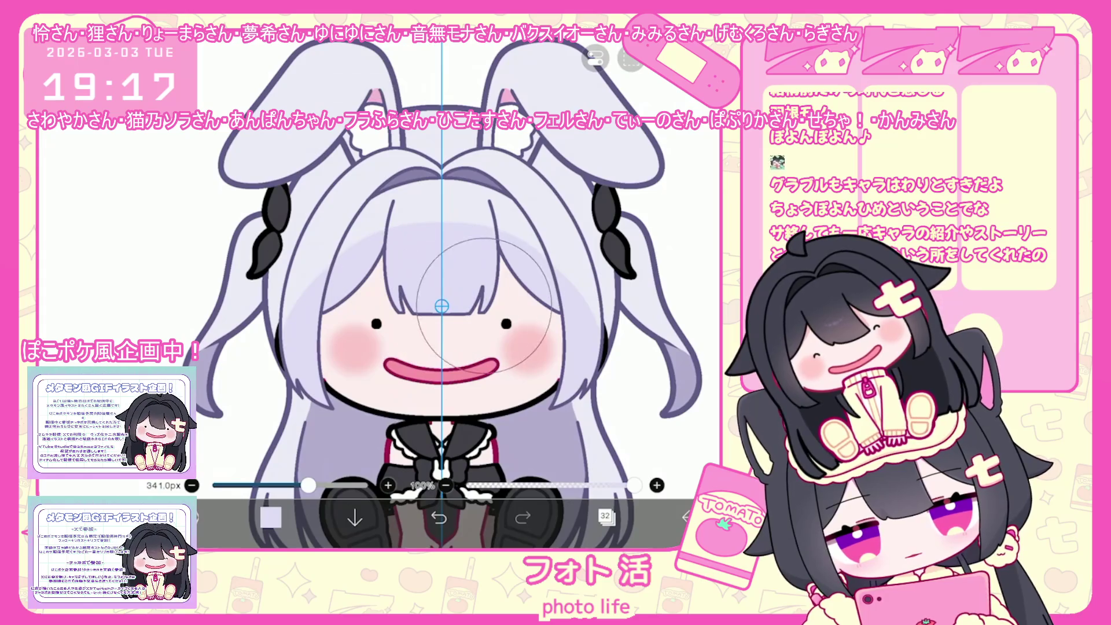
click(606, 516)
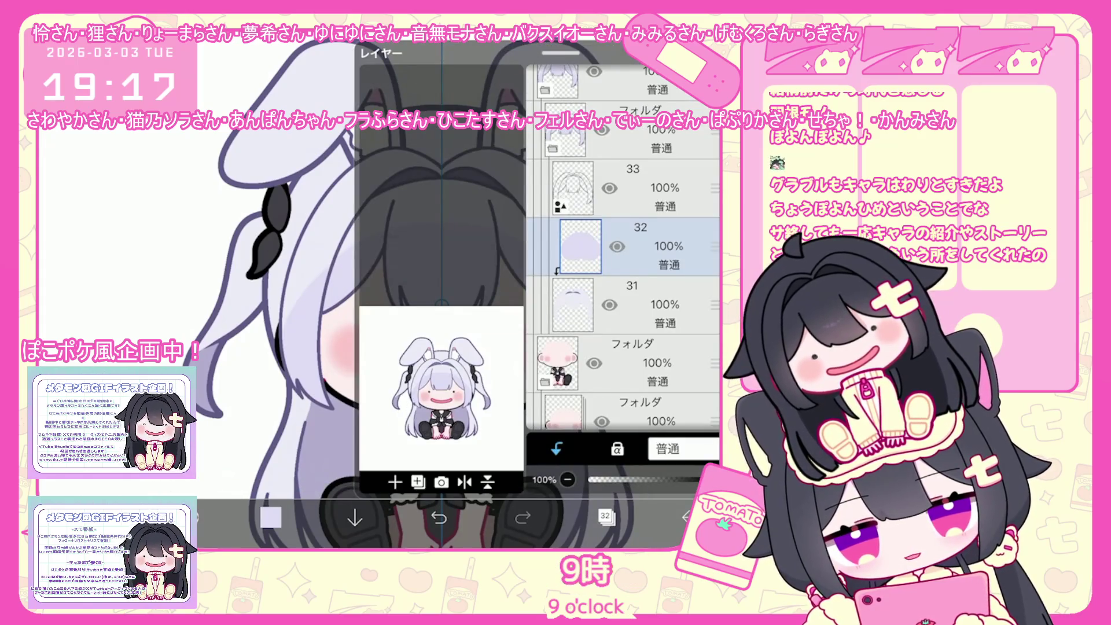
Step: Select layer 33 and switch to the 120 px brush
click(631, 188)
click(606, 517)
click(270, 517)
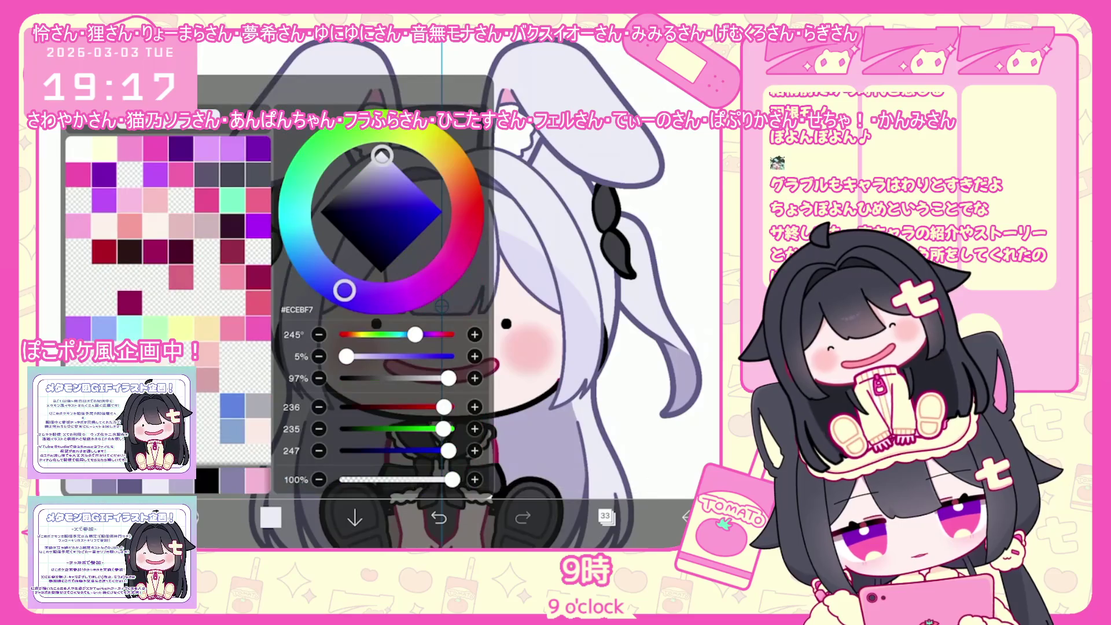
click(191, 516)
click(157, 445)
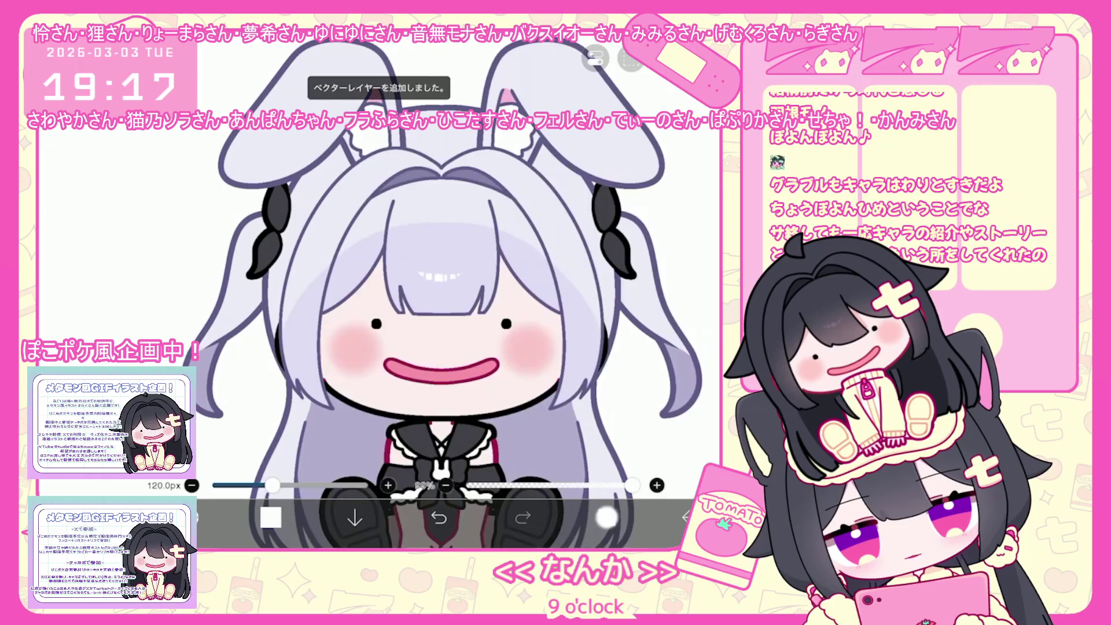
Step: On a new layer 34, set pale pink #FEEFEF with the large airbrush at 387px
click(606, 517)
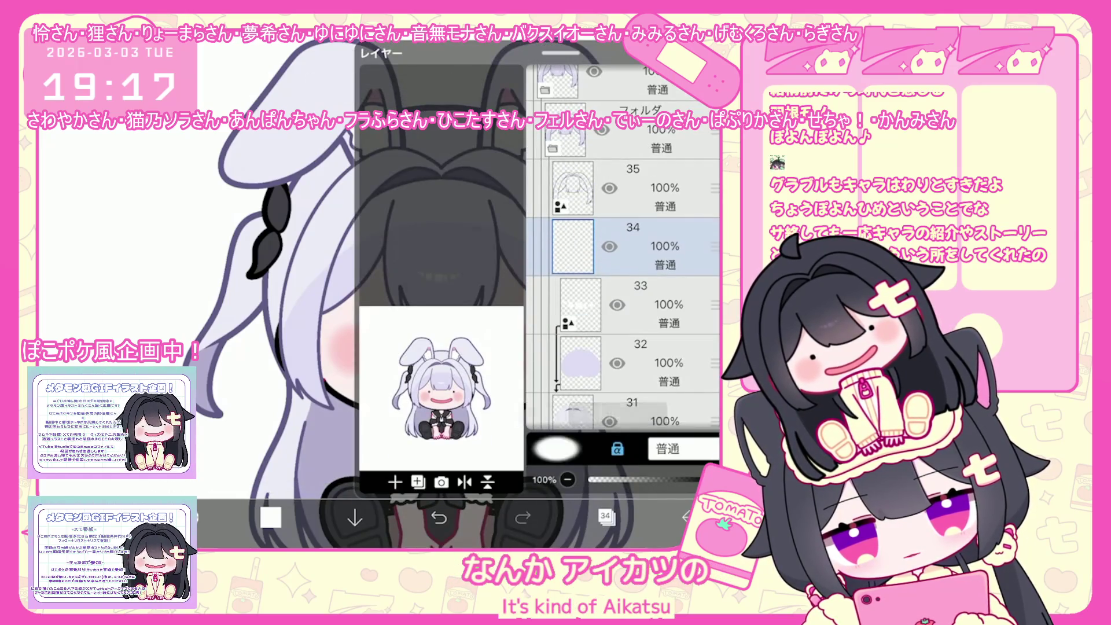
click(605, 517)
click(271, 516)
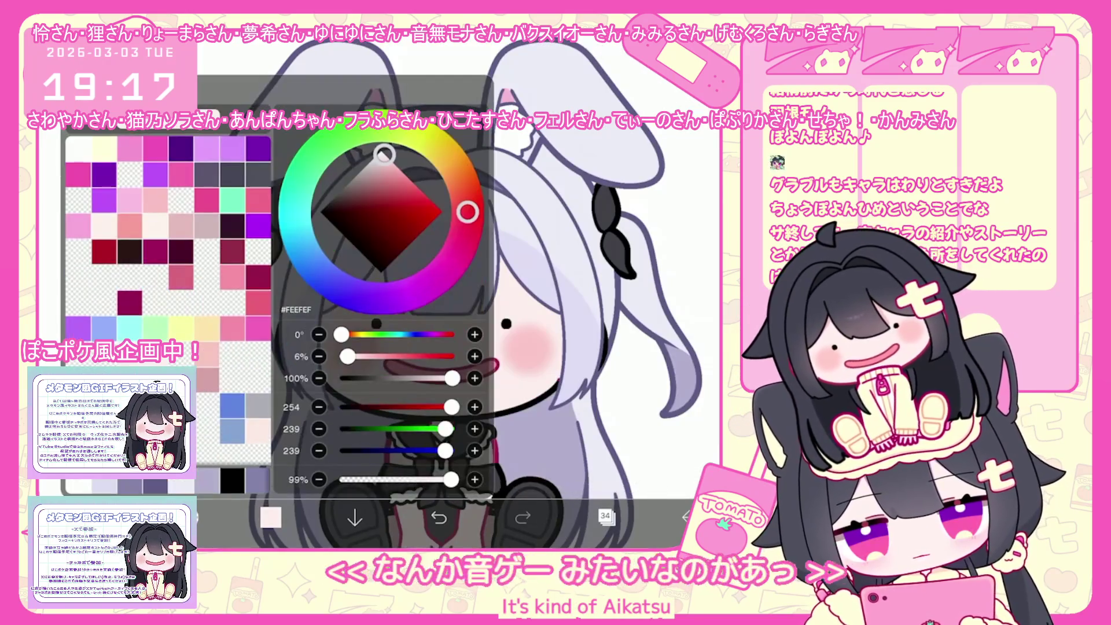
click(187, 517)
click(157, 356)
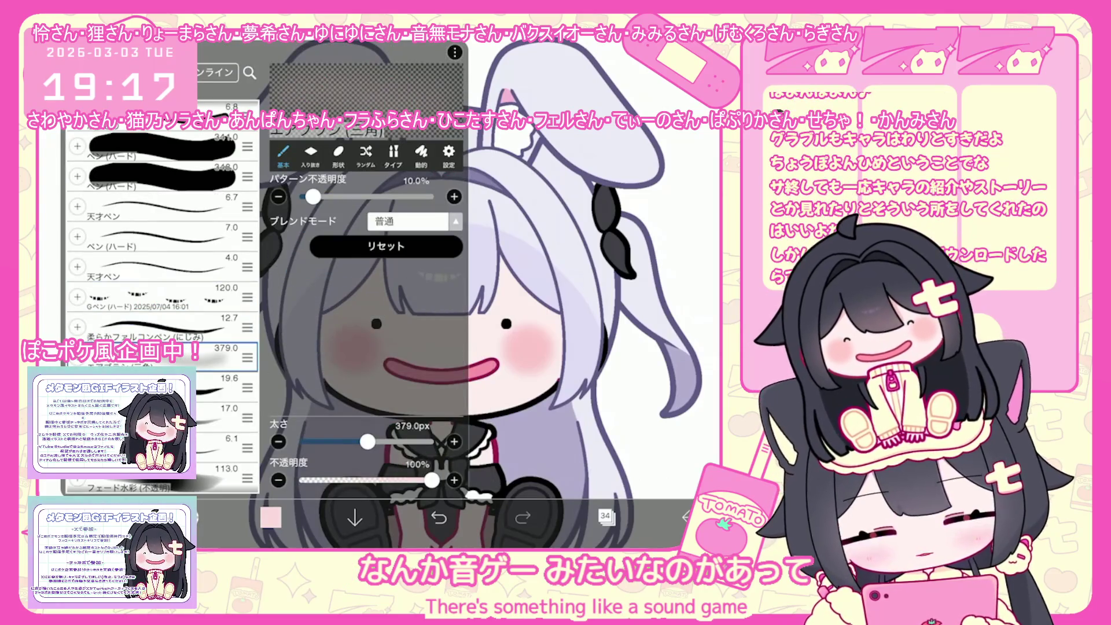
click(578, 289)
drag(284, 485, 292, 485)
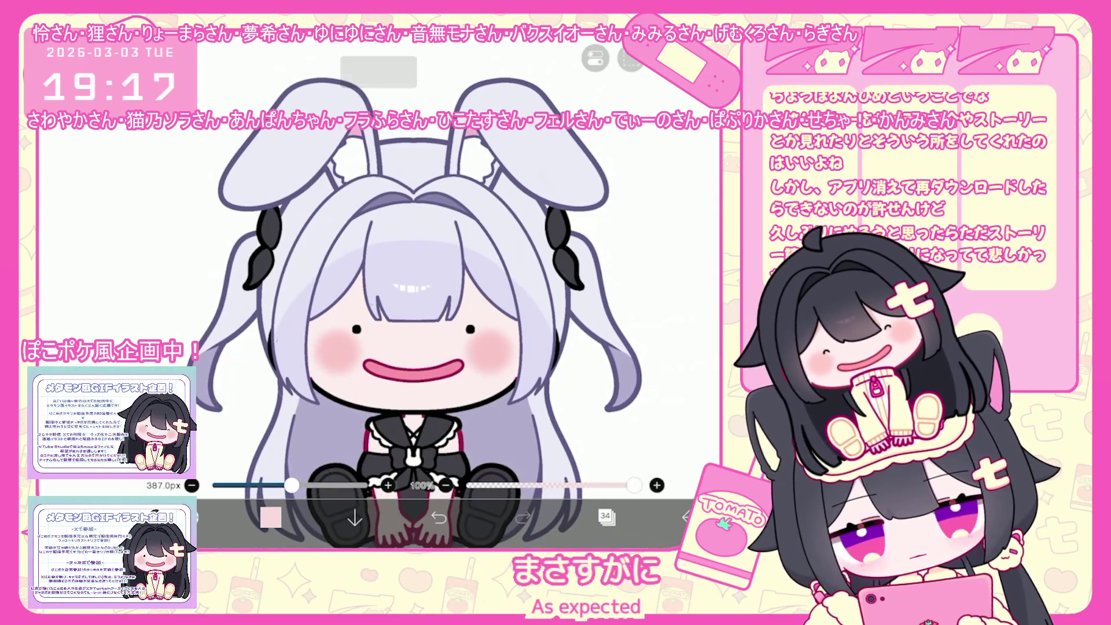
click(439, 517)
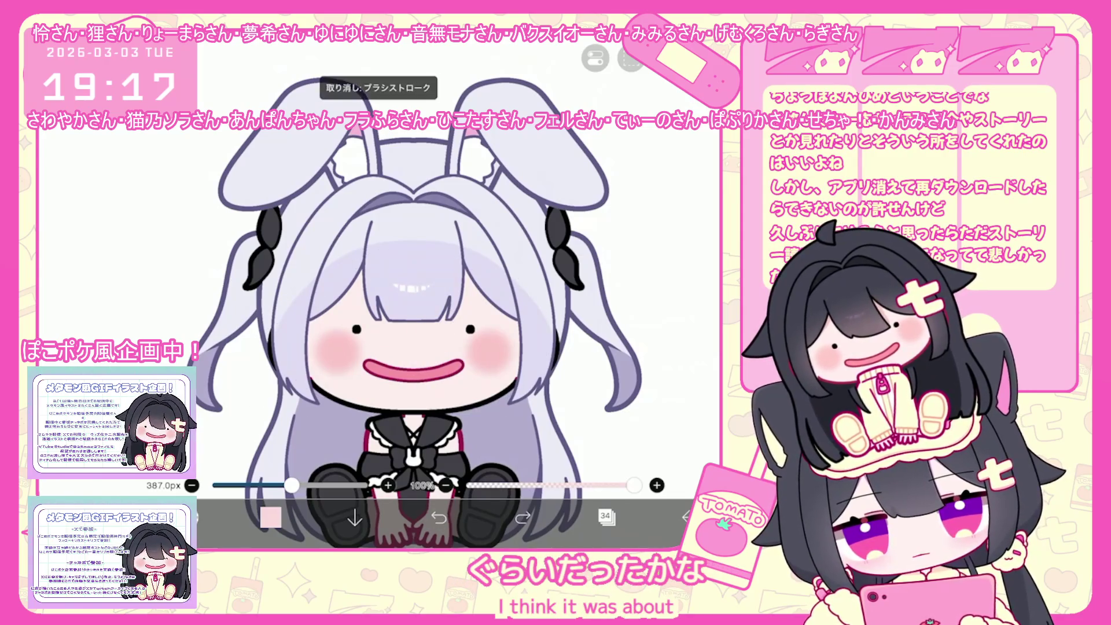
Step: Undo the tint stroke and redraw it over the face and upper hair
scroll(399, 301, up, 1)
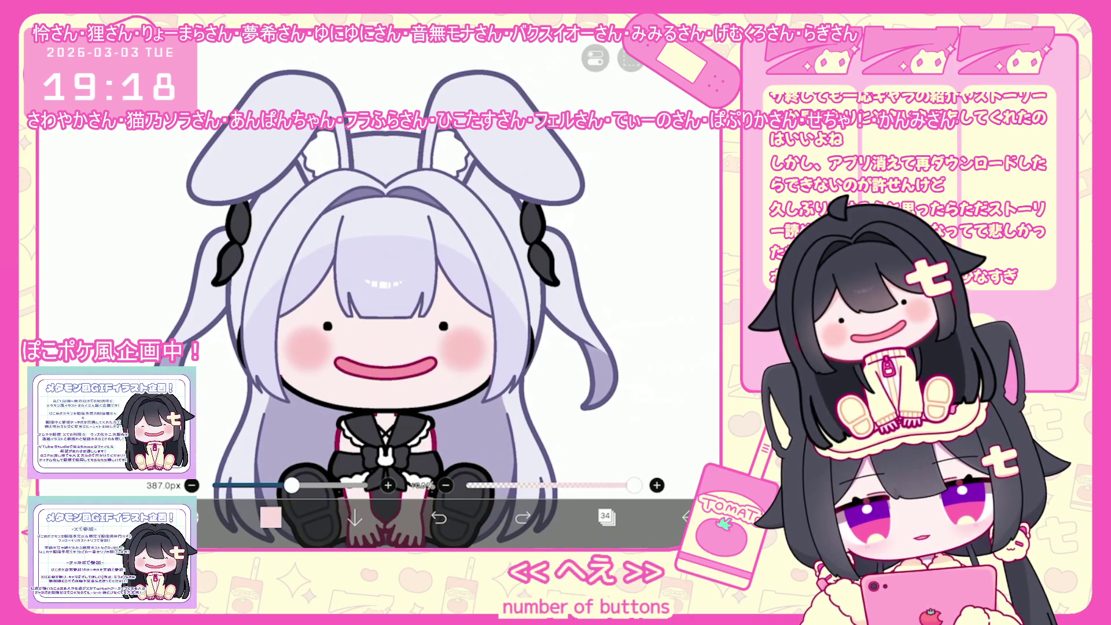
click(439, 517)
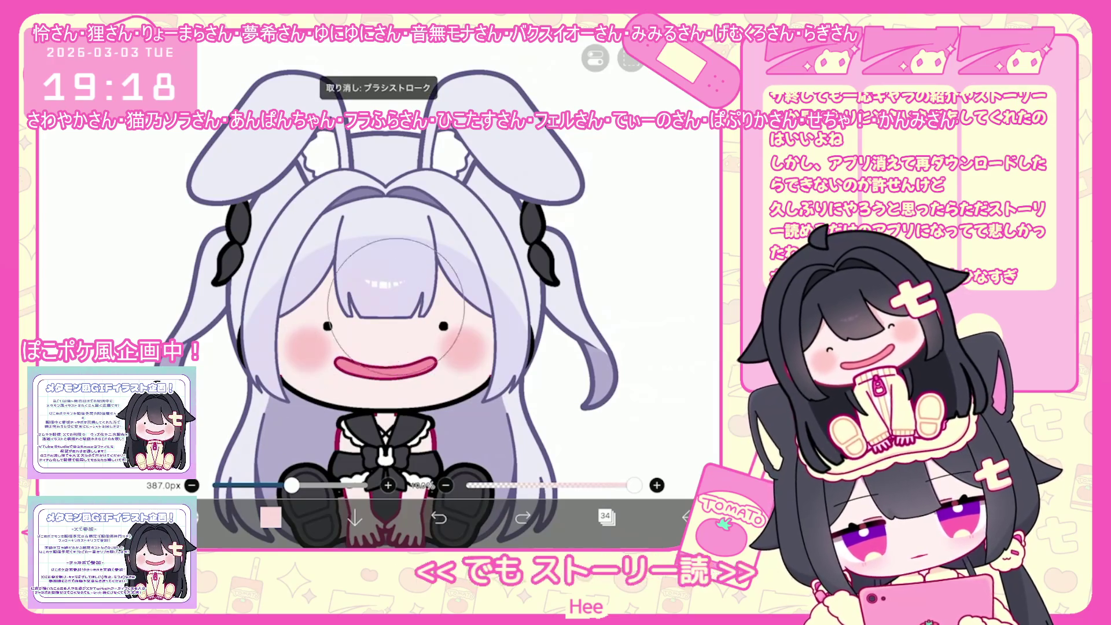
click(289, 359)
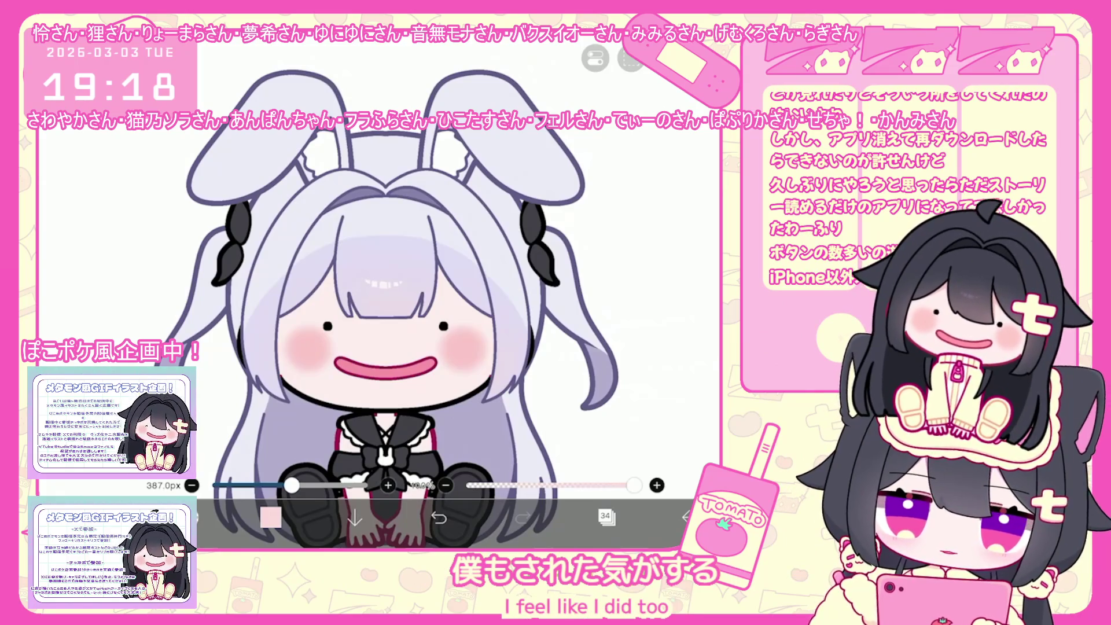
scroll(382, 290, down, 1)
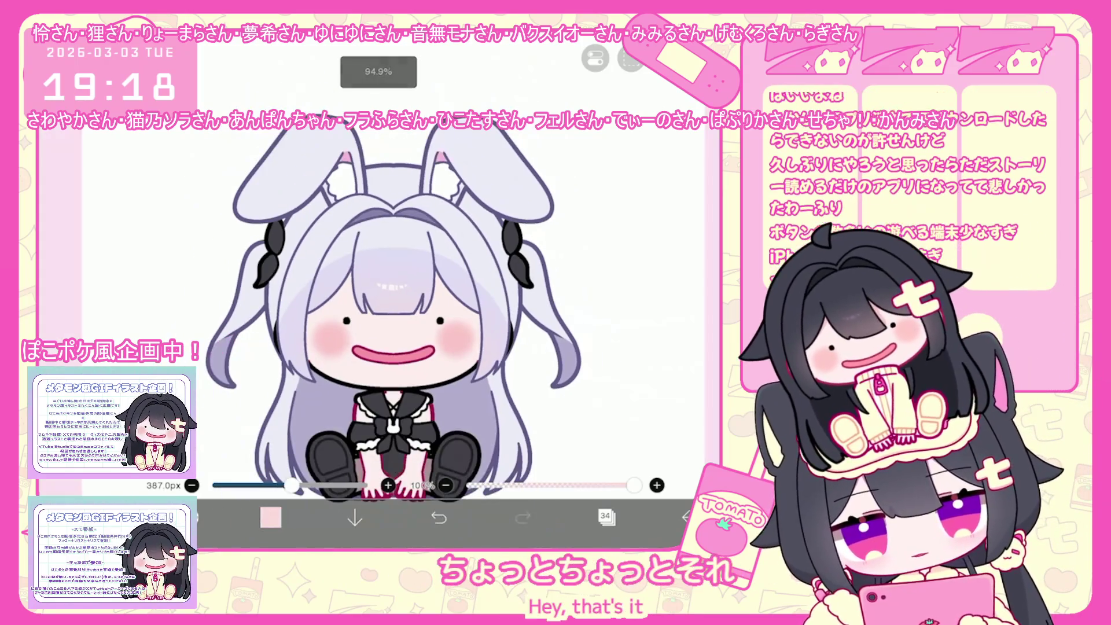
click(605, 516)
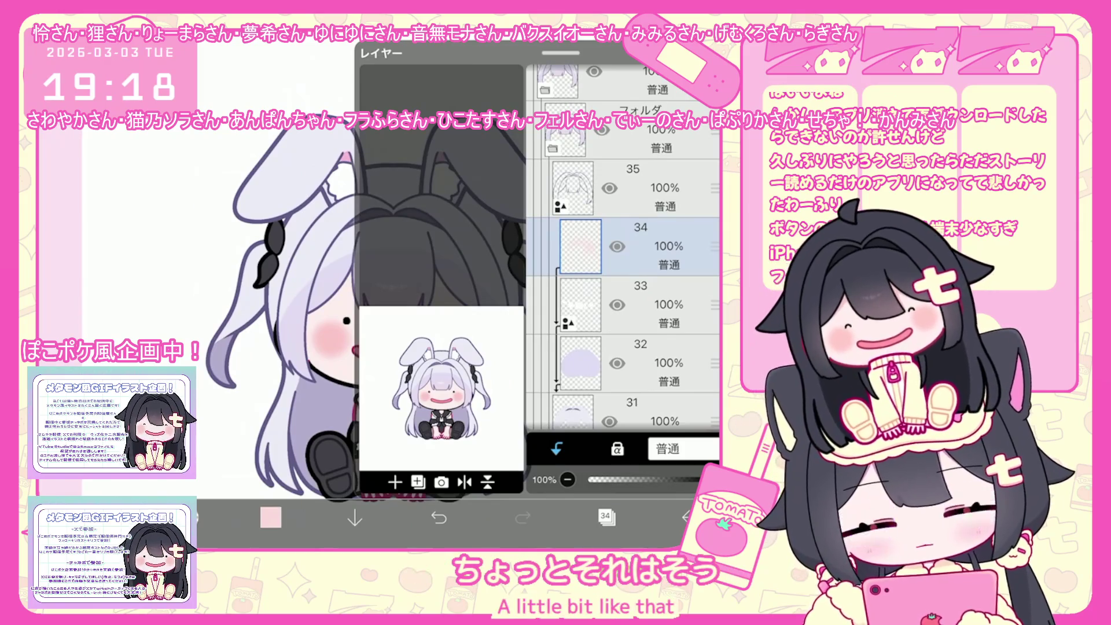
Step: Collapse the layer folder, select layer 29 and lasso-fill a dark crimson shape
click(636, 321)
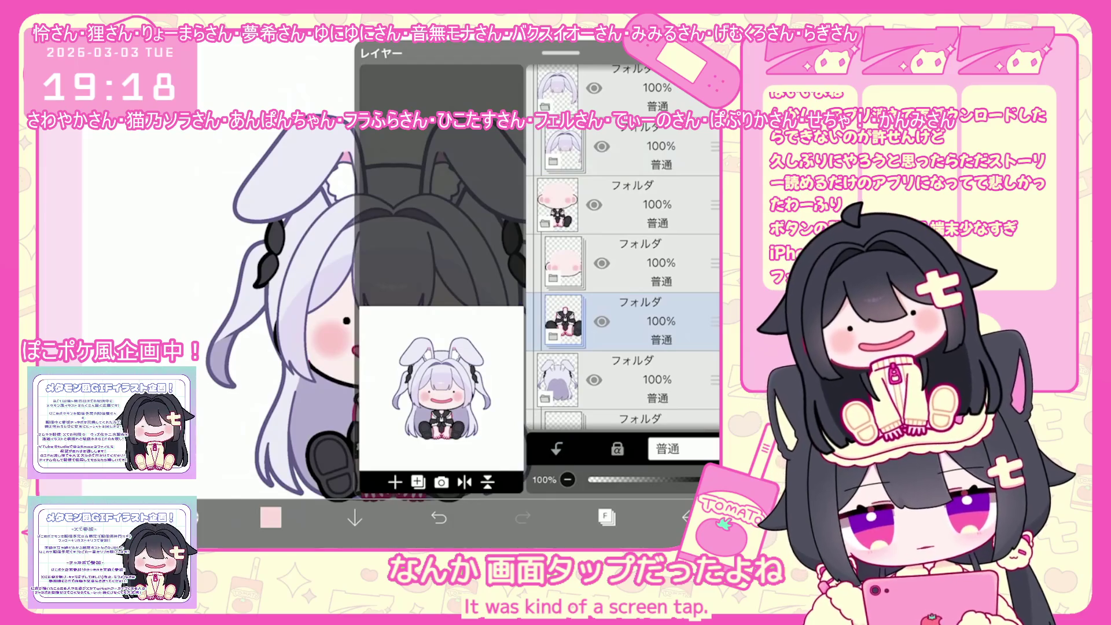
scroll(622, 278, down, 3)
scroll(622, 277, down, 3)
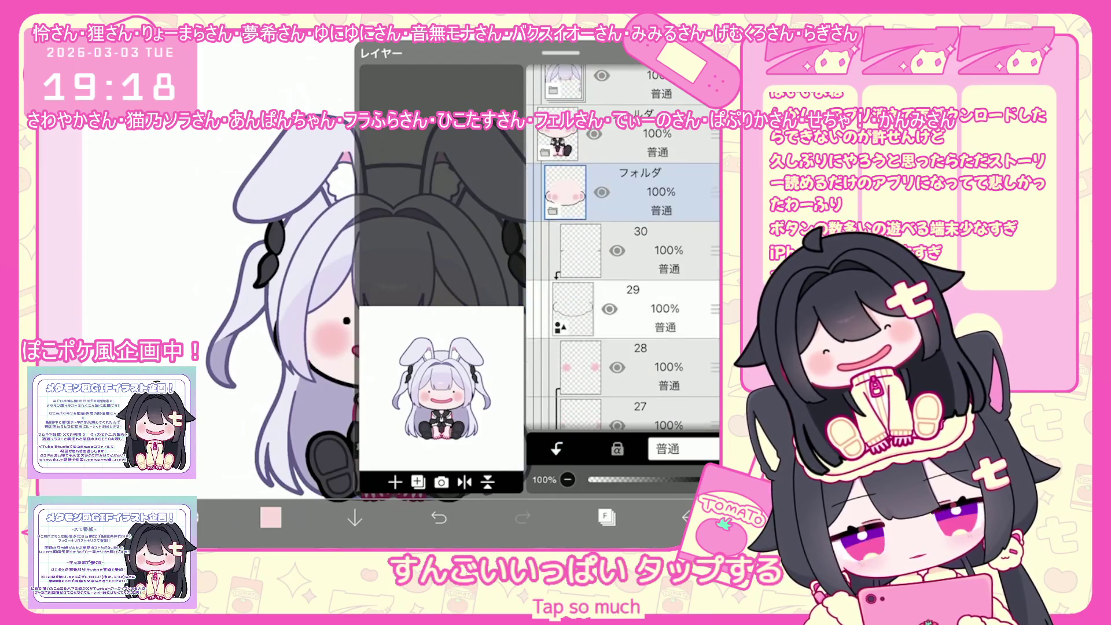
click(622, 309)
click(607, 516)
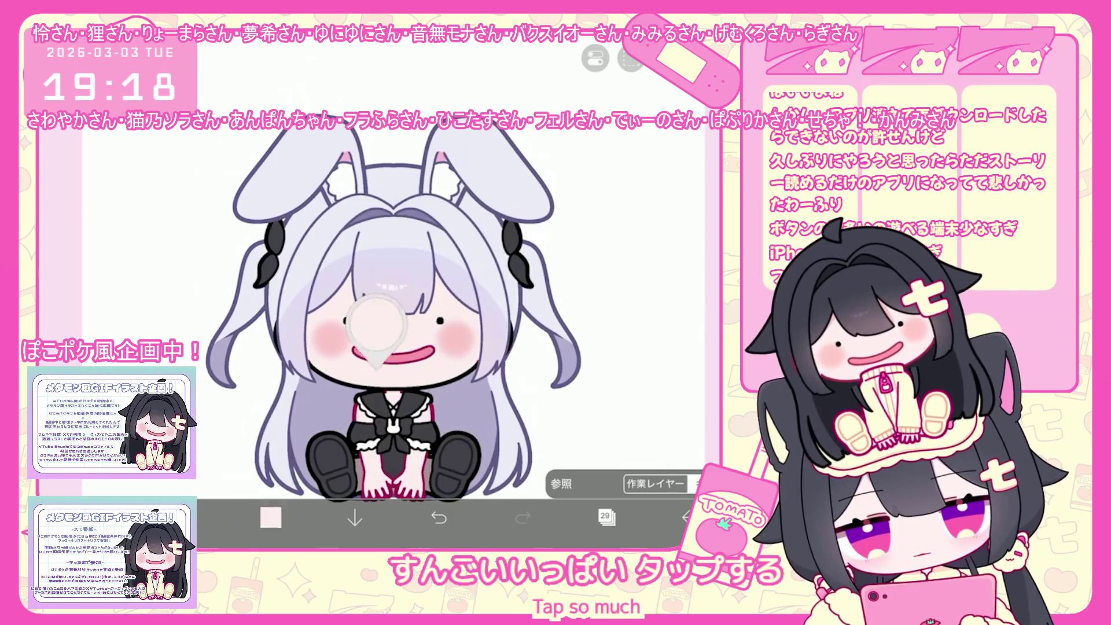
drag(376, 347, 364, 440)
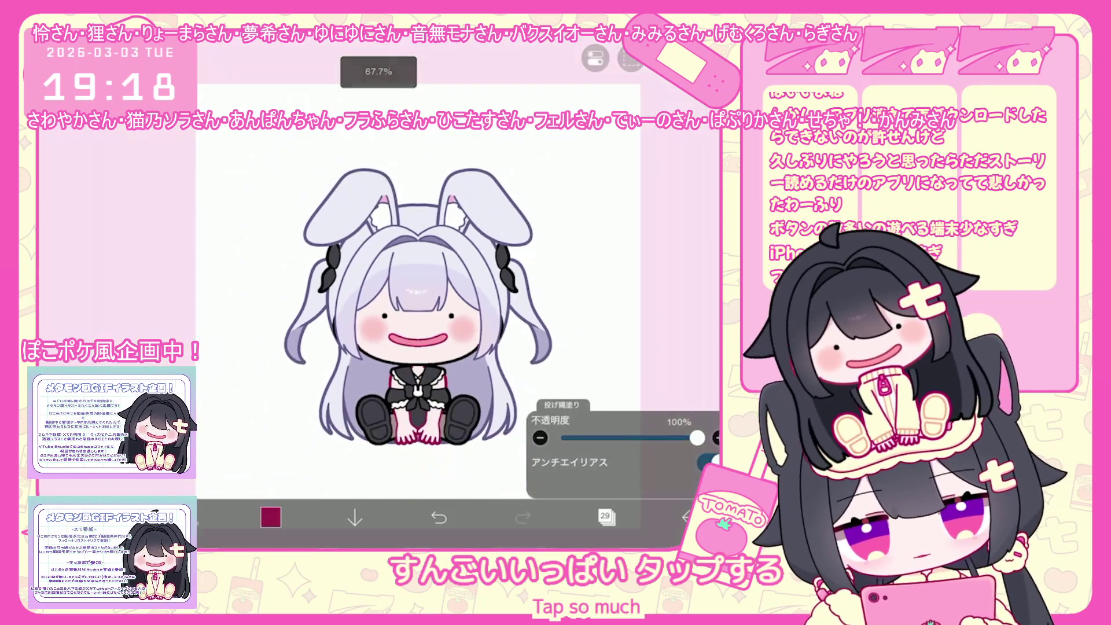
click(606, 516)
Step: Move through layers 30 and 26 to select layer 28
click(637, 188)
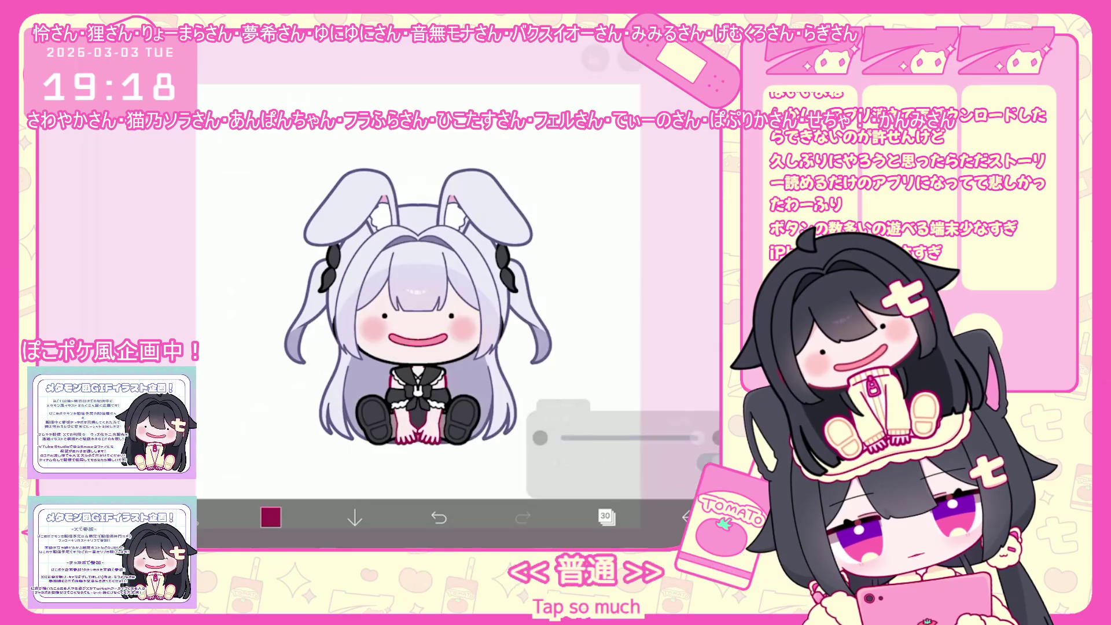
click(606, 517)
click(606, 517)
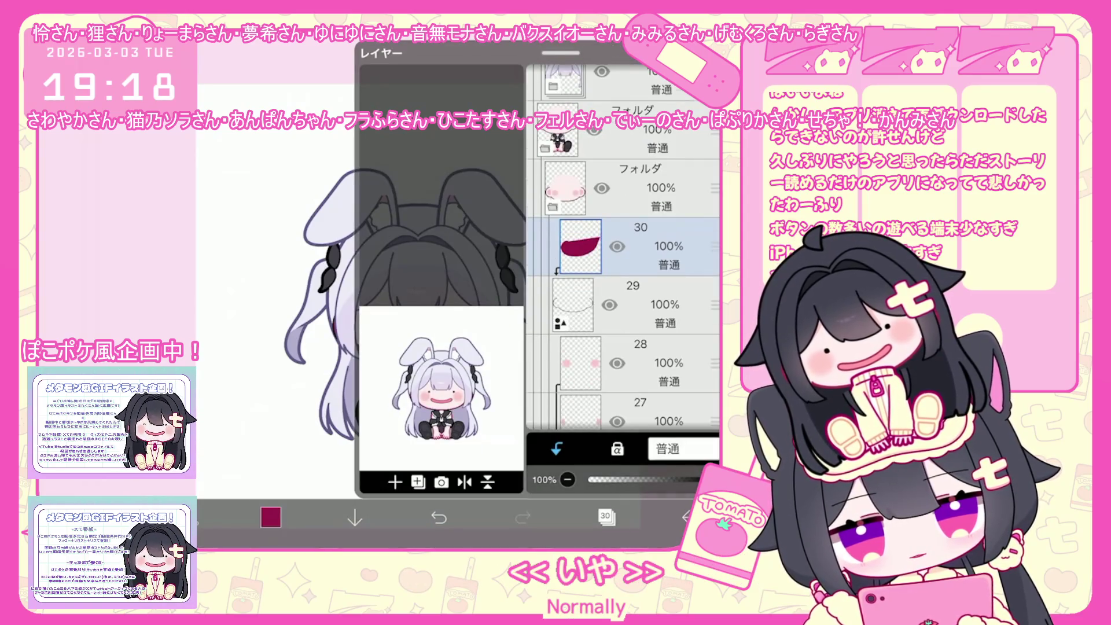
scroll(622, 249, down, 3)
click(636, 266)
click(606, 516)
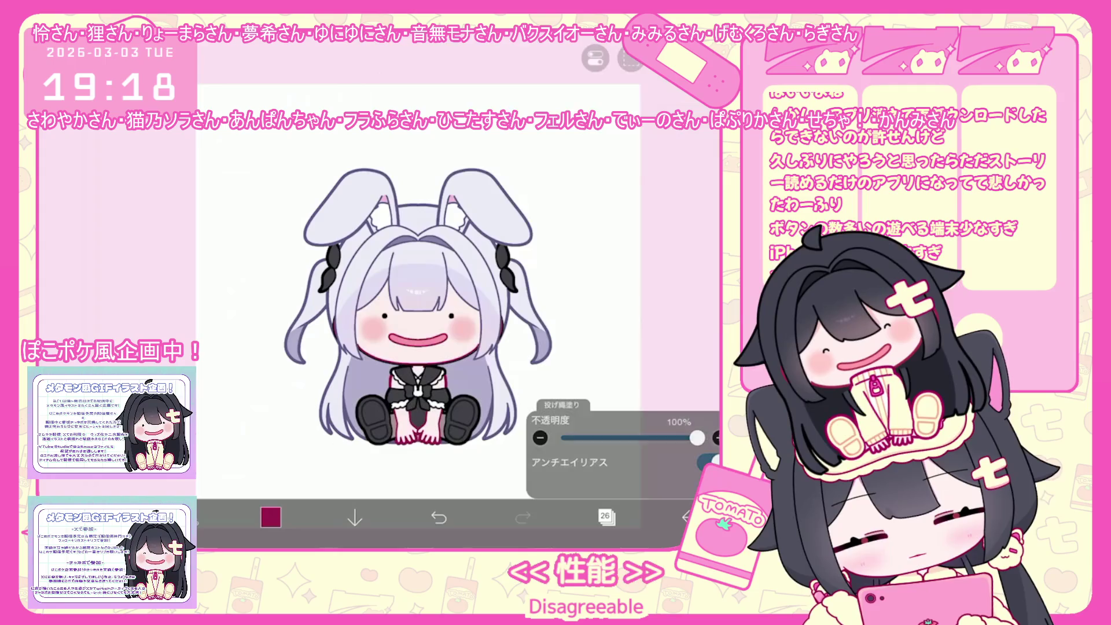
scroll(394, 300, up, 2)
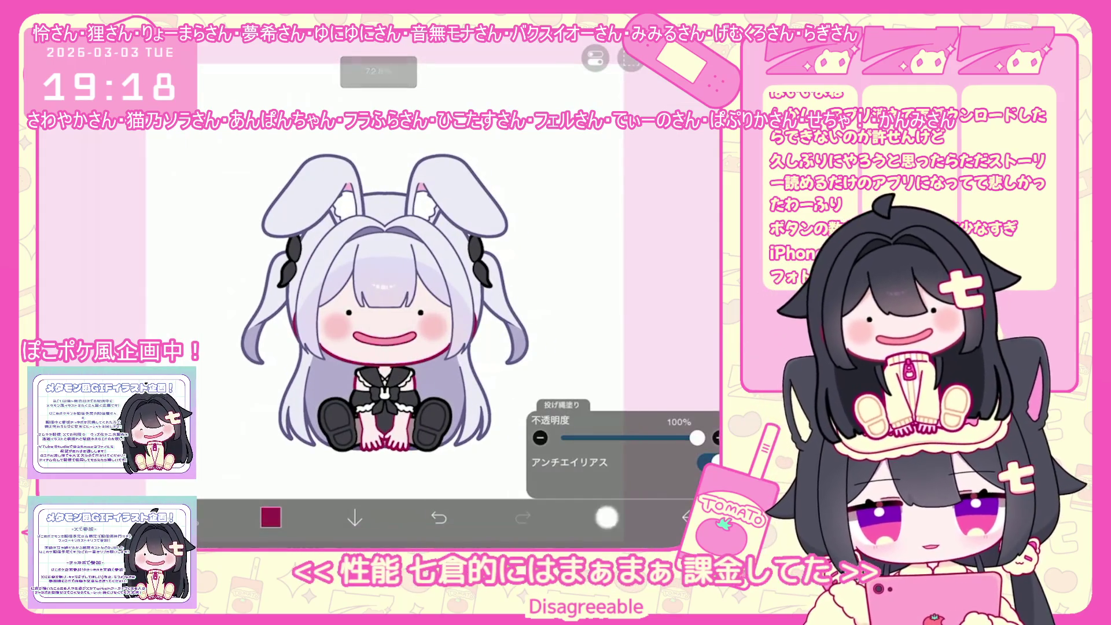
click(606, 517)
scroll(622, 248, up, 2)
click(637, 263)
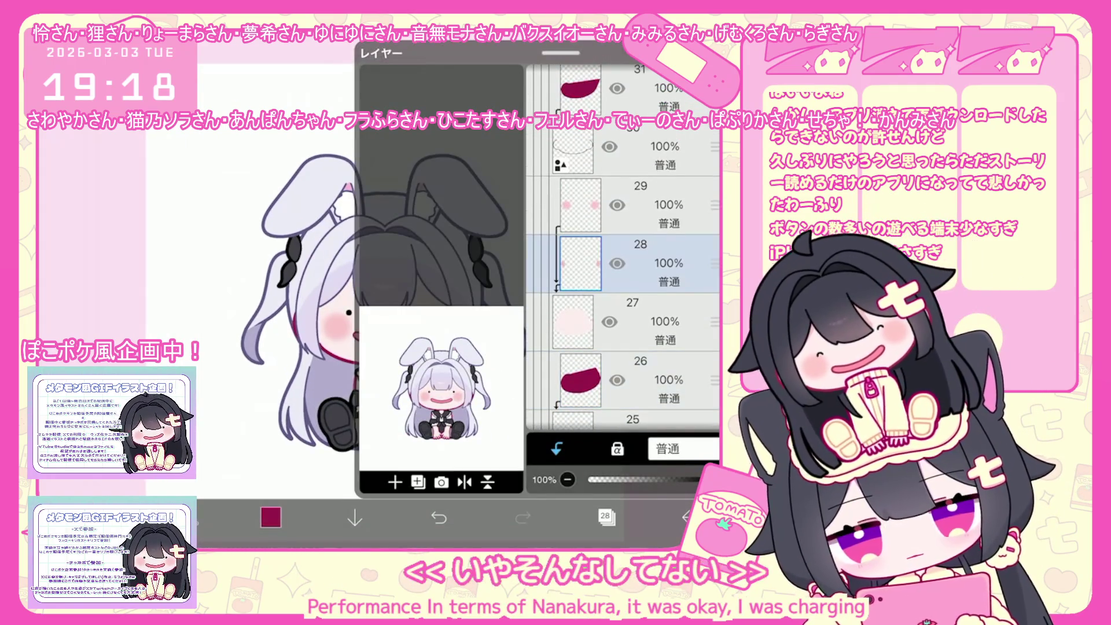
Step: Choose pale pink #F5C6C6 and turn on the mirror symmetry ruler
click(271, 516)
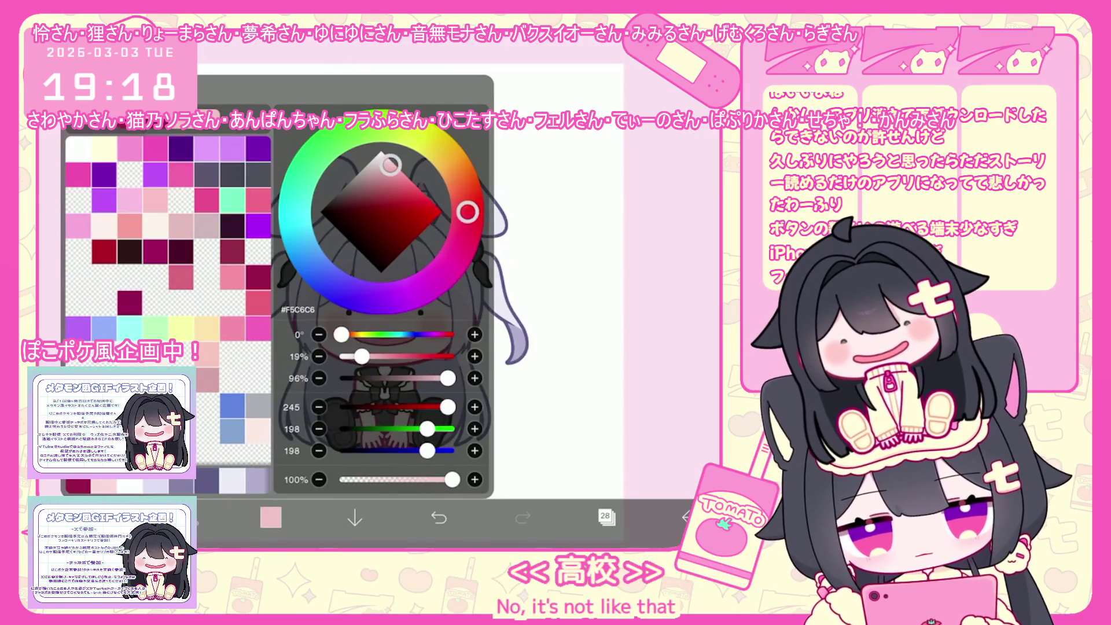
click(191, 517)
click(348, 173)
scroll(394, 300, up, 3)
click(594, 58)
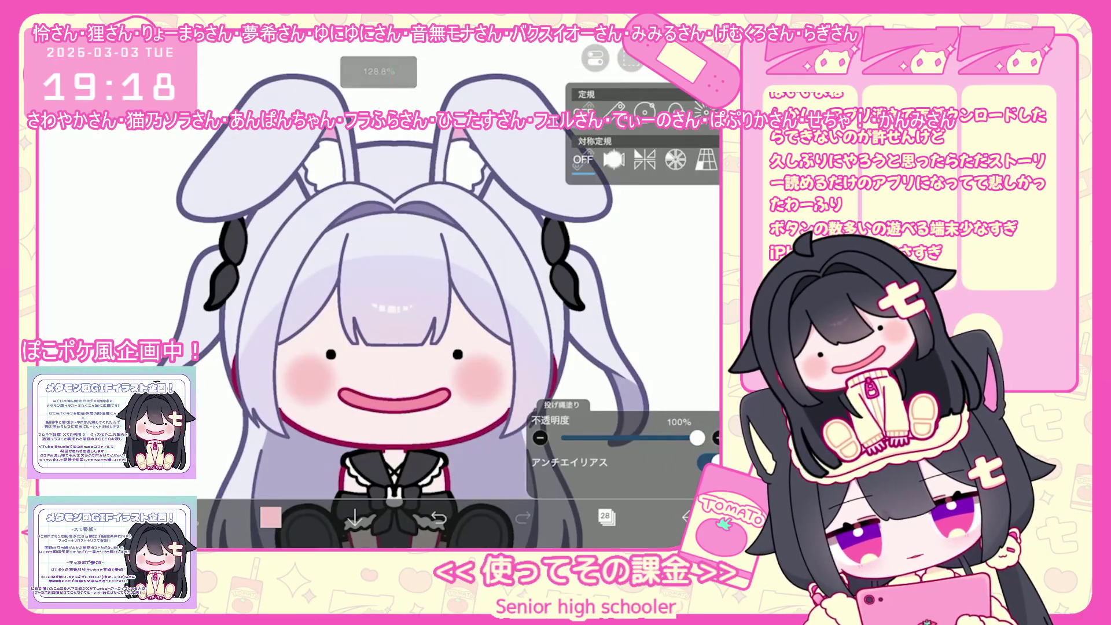
click(637, 150)
Step: Redo the lasso fill as a mirrored pale-pink shape around the face
scroll(420, 301, up, 3)
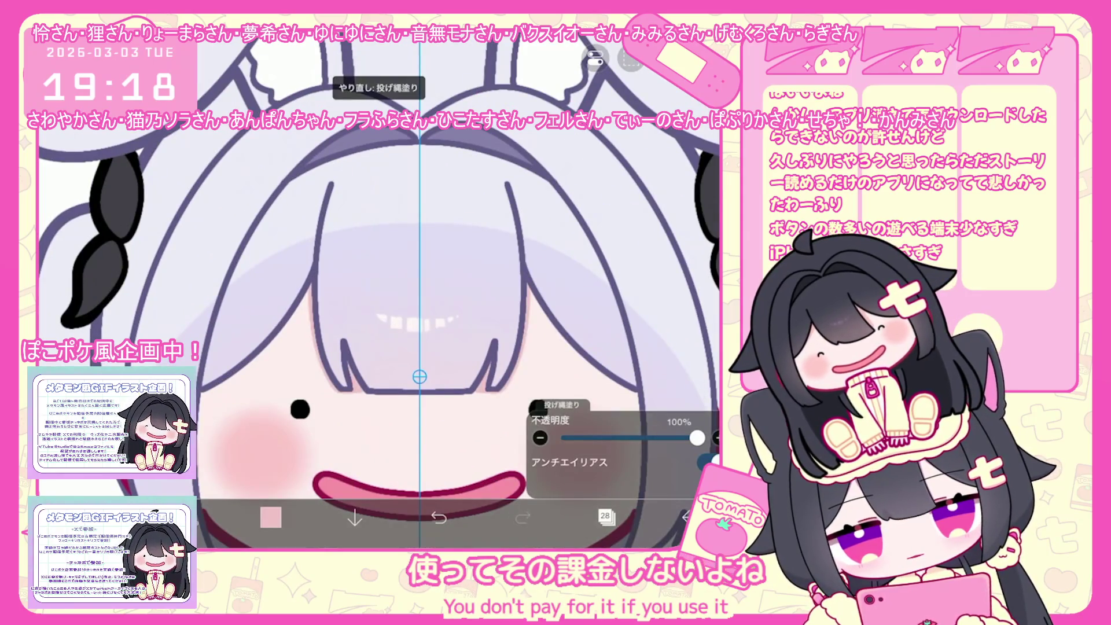
click(439, 517)
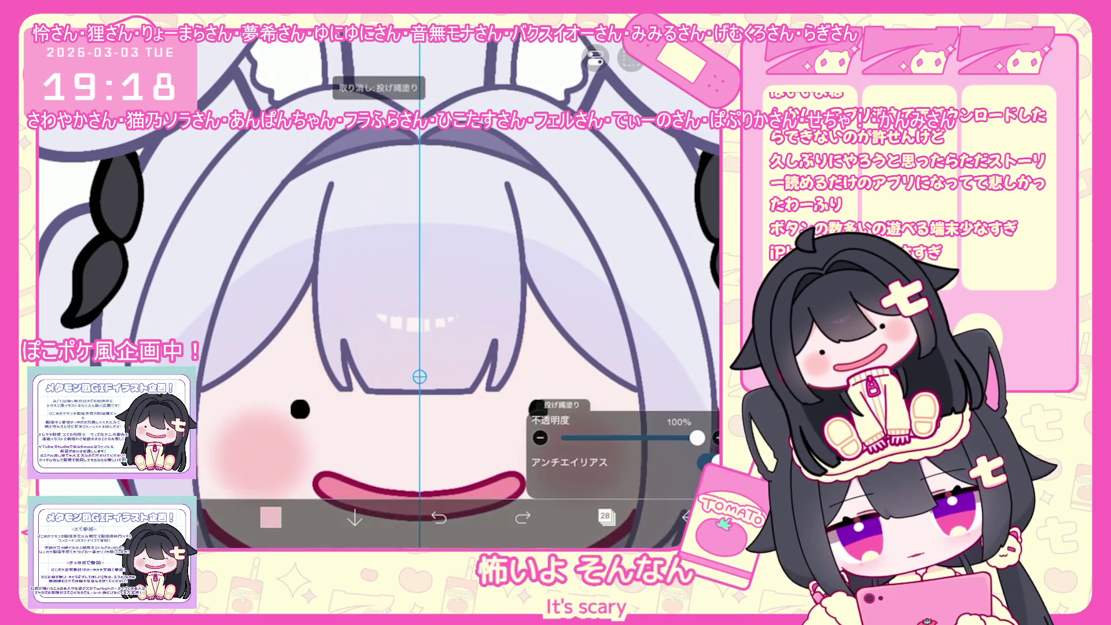
click(420, 289)
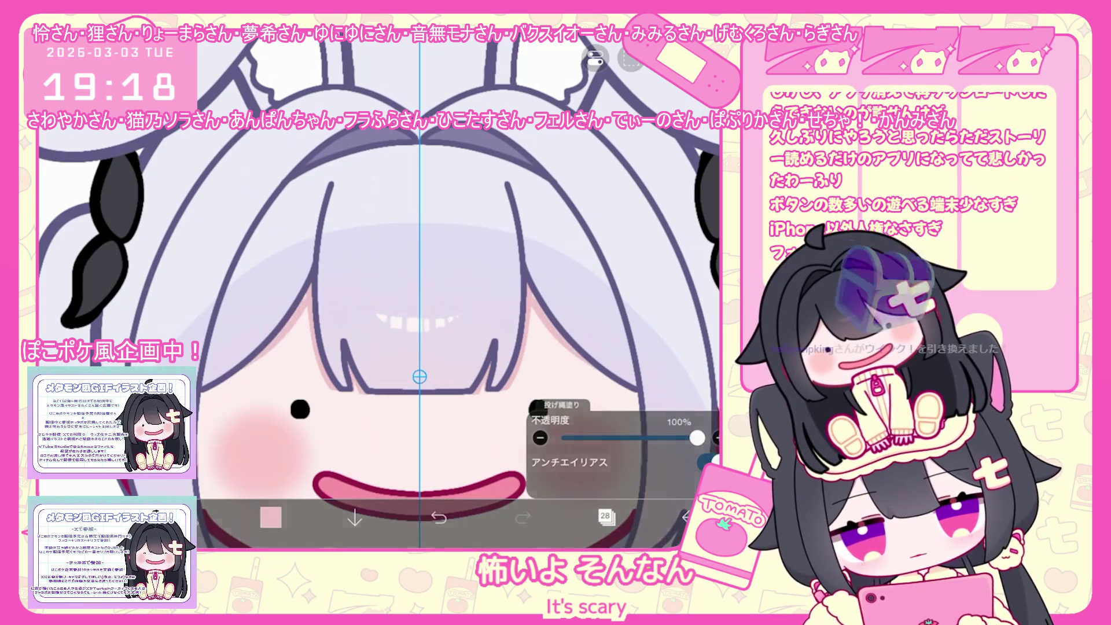
scroll(397, 324, down, 2)
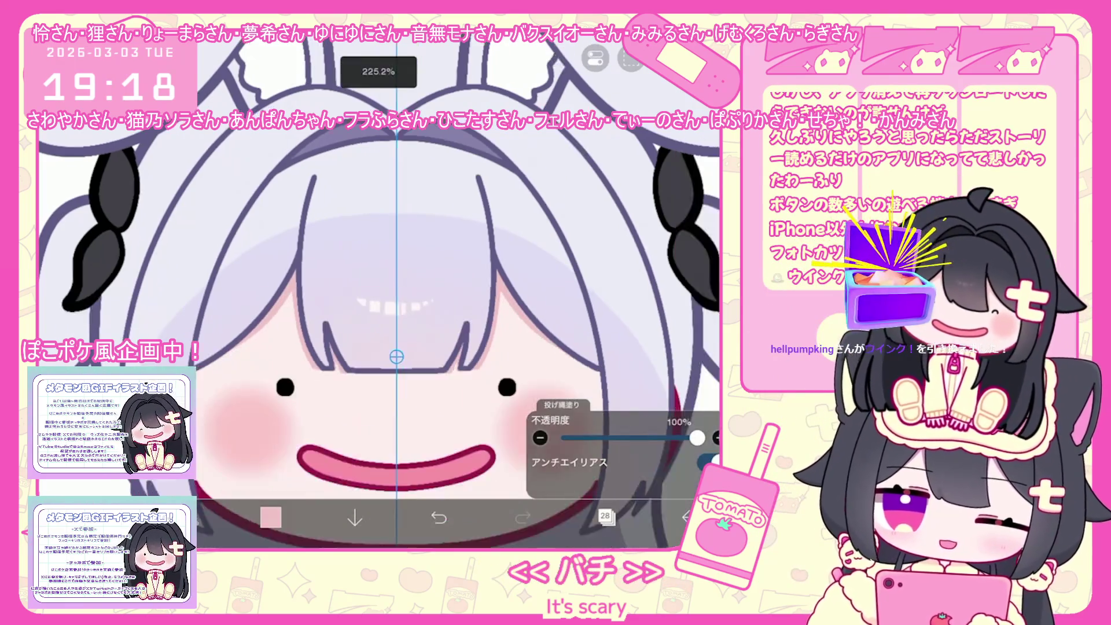
click(605, 515)
click(605, 515)
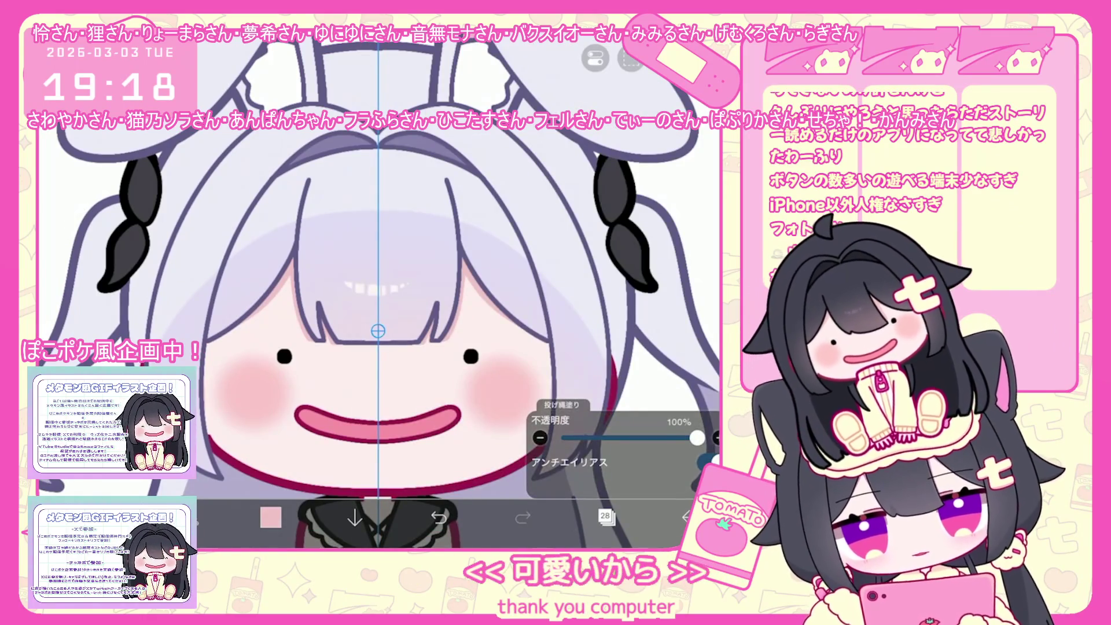
click(605, 516)
Step: Browse the layer list, selecting a layer folder and then layer 37
click(605, 516)
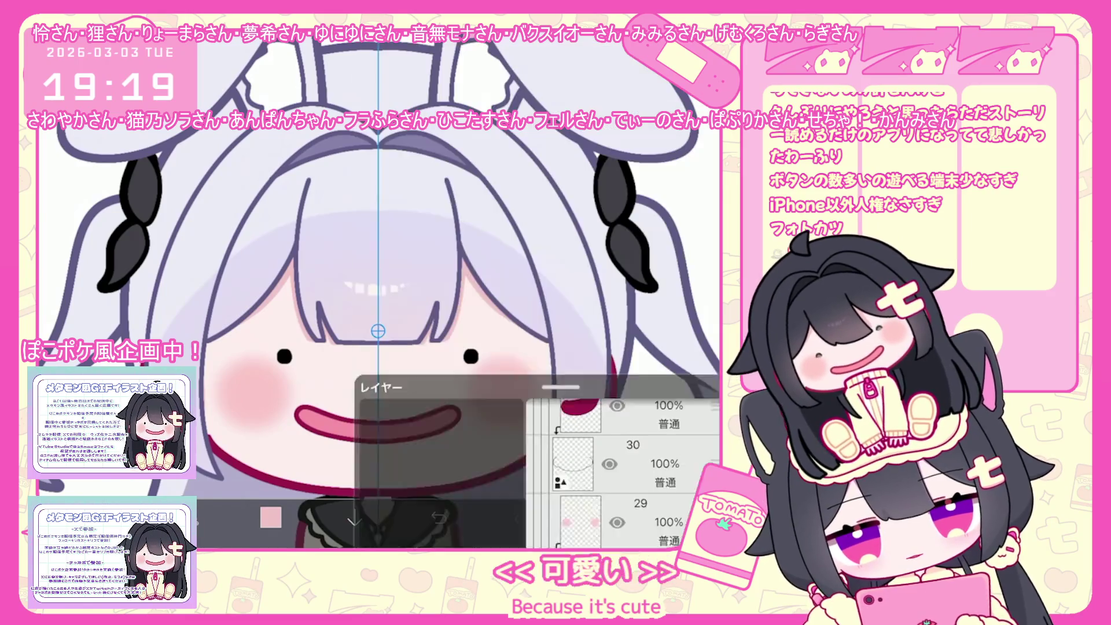
scroll(377, 294, down, 5)
click(604, 515)
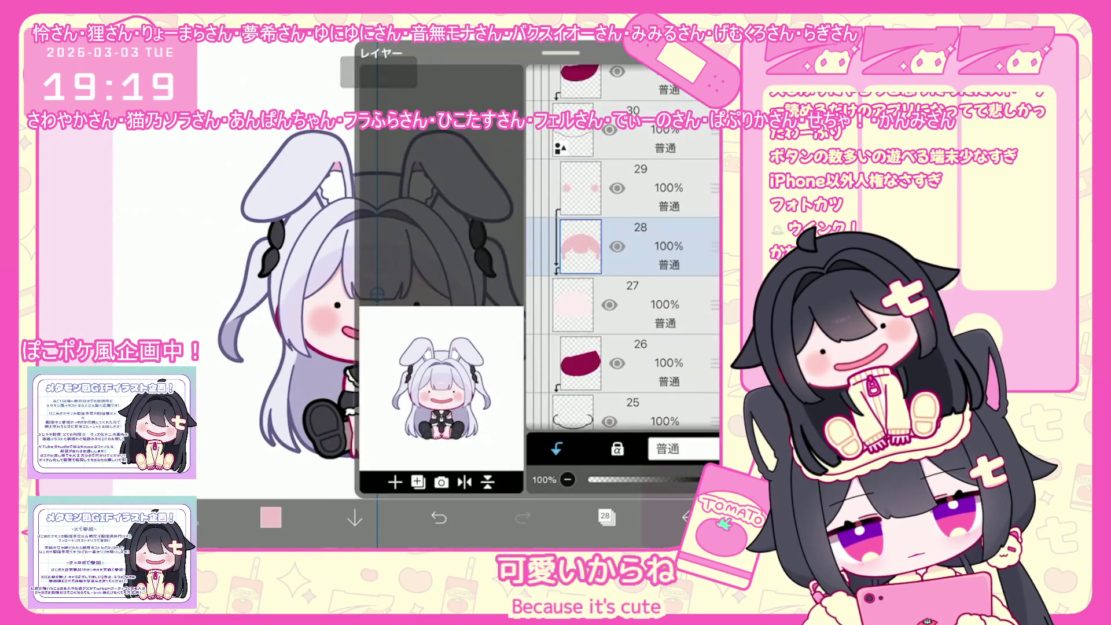
scroll(622, 260, up, 3)
click(637, 248)
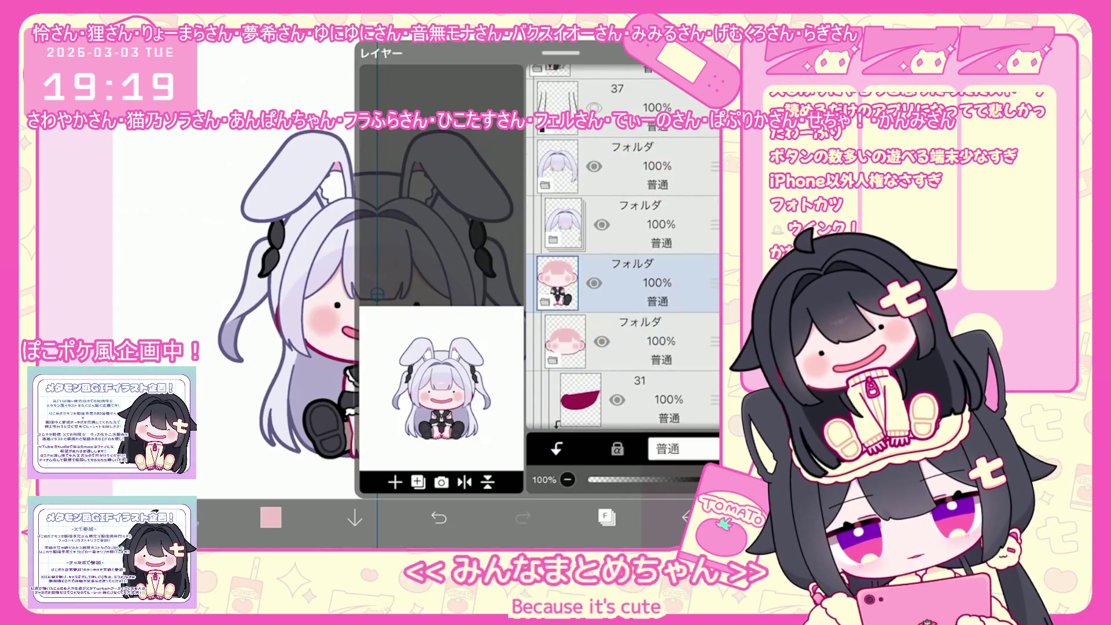
scroll(622, 261, up, 3)
click(625, 237)
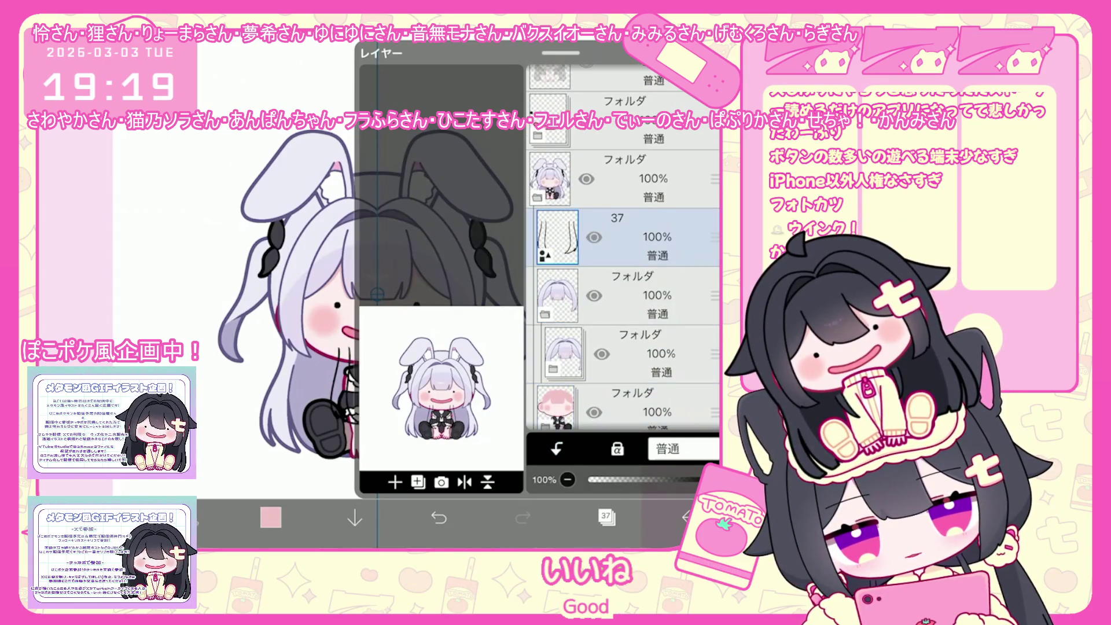
Step: Select the pink character folder below layer 37
scroll(622, 260, down, 2)
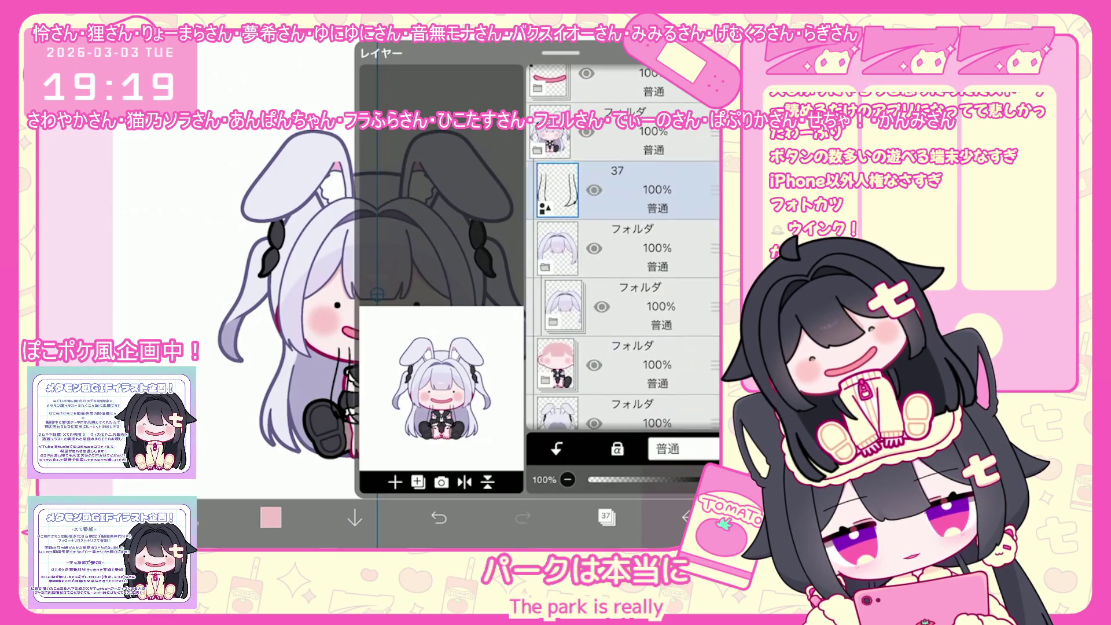
scroll(622, 260, up, 5)
scroll(622, 260, down, 6)
click(636, 291)
scroll(622, 261, down, 2)
click(636, 246)
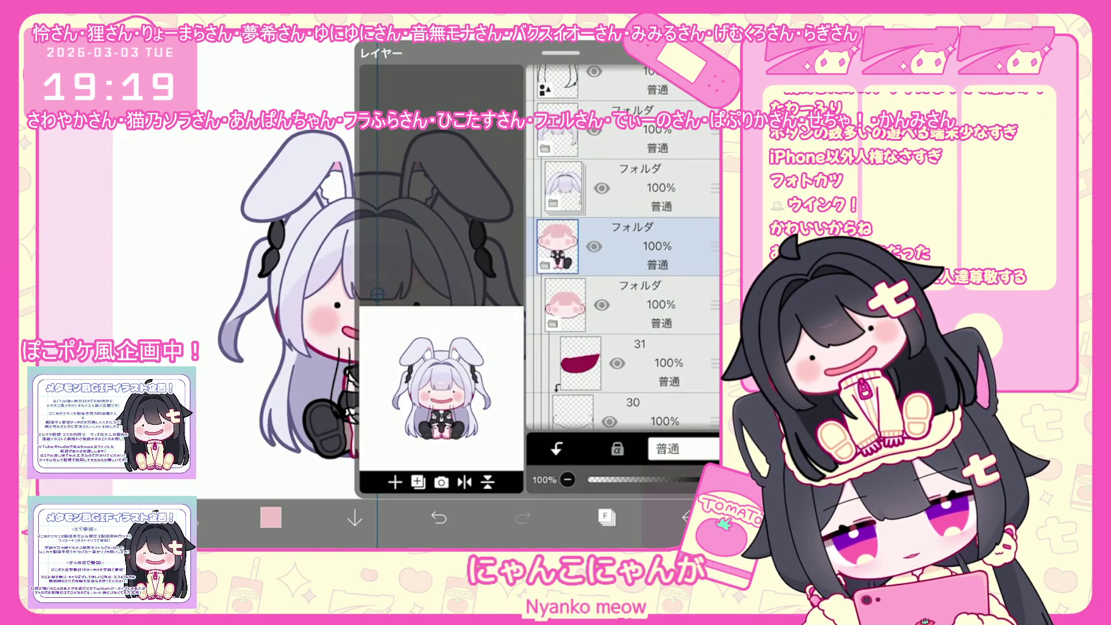
scroll(621, 261, up, 2)
click(624, 96)
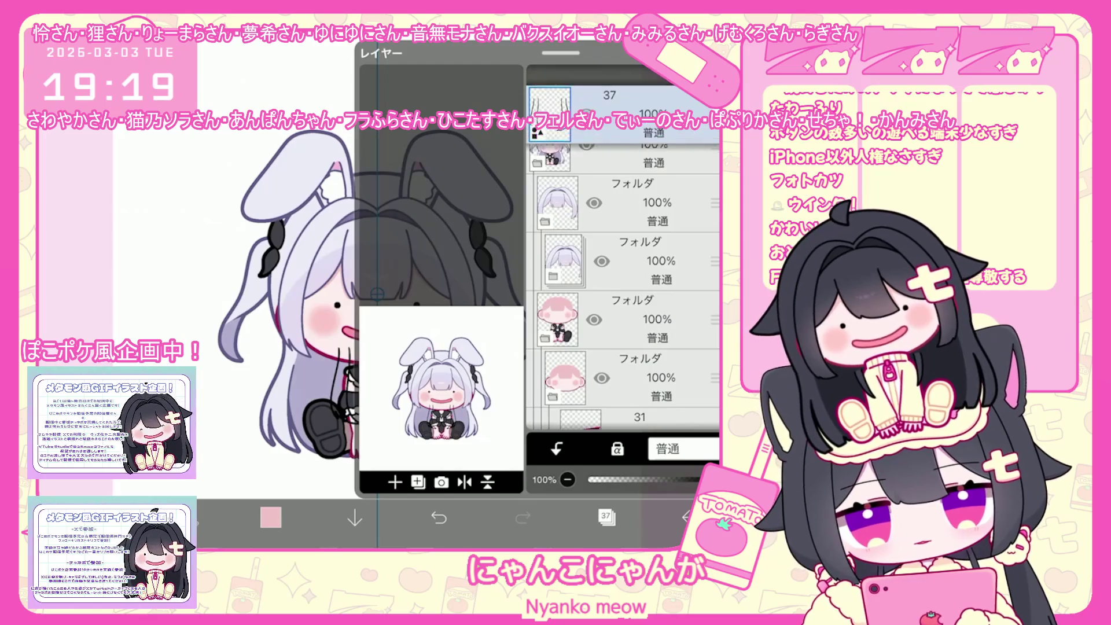
scroll(622, 261, up, 3)
scroll(622, 260, down, 6)
click(637, 246)
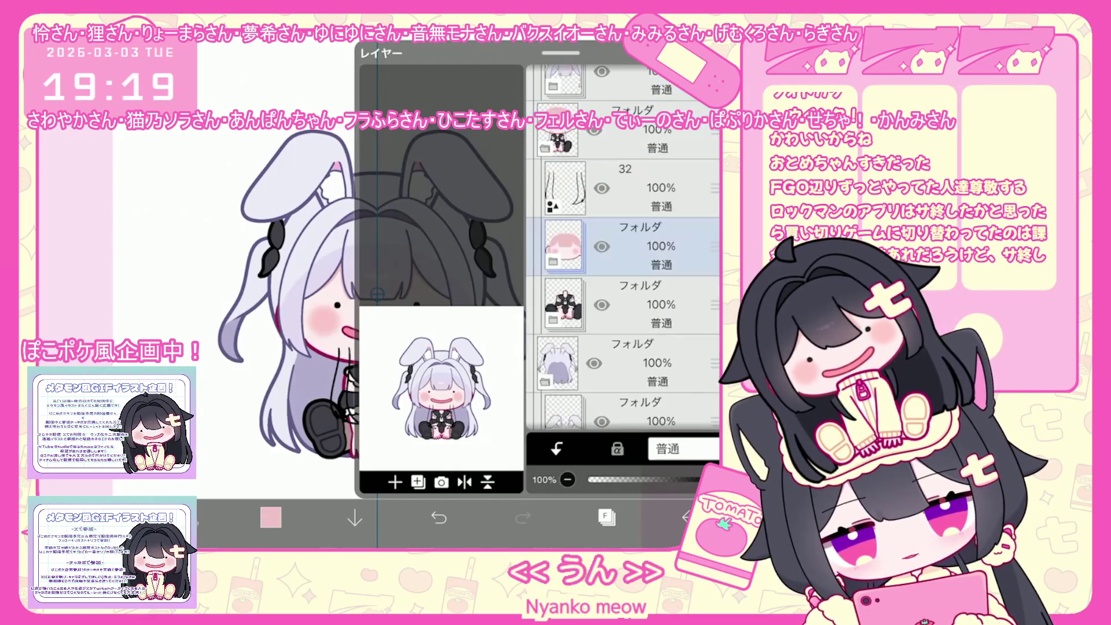
Step: Add an empty folder, move layer 25 into it, and hide the face and blush folder
click(418, 482)
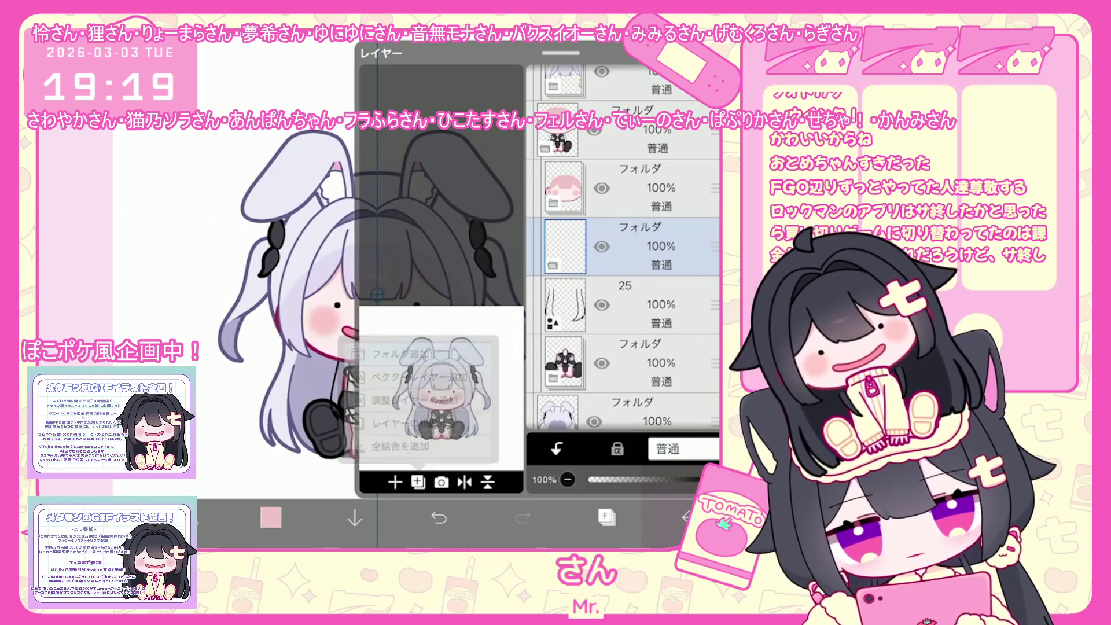
drag(714, 305, 714, 254)
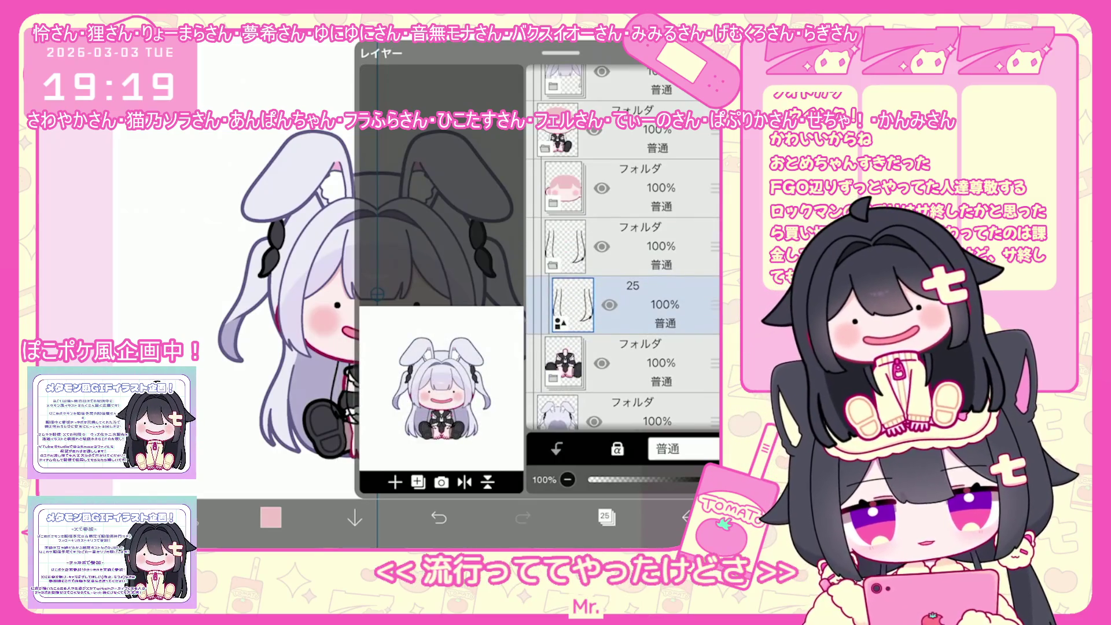
click(602, 188)
Step: Undo the accidental brush shape addition and choose the layer to work on
click(605, 516)
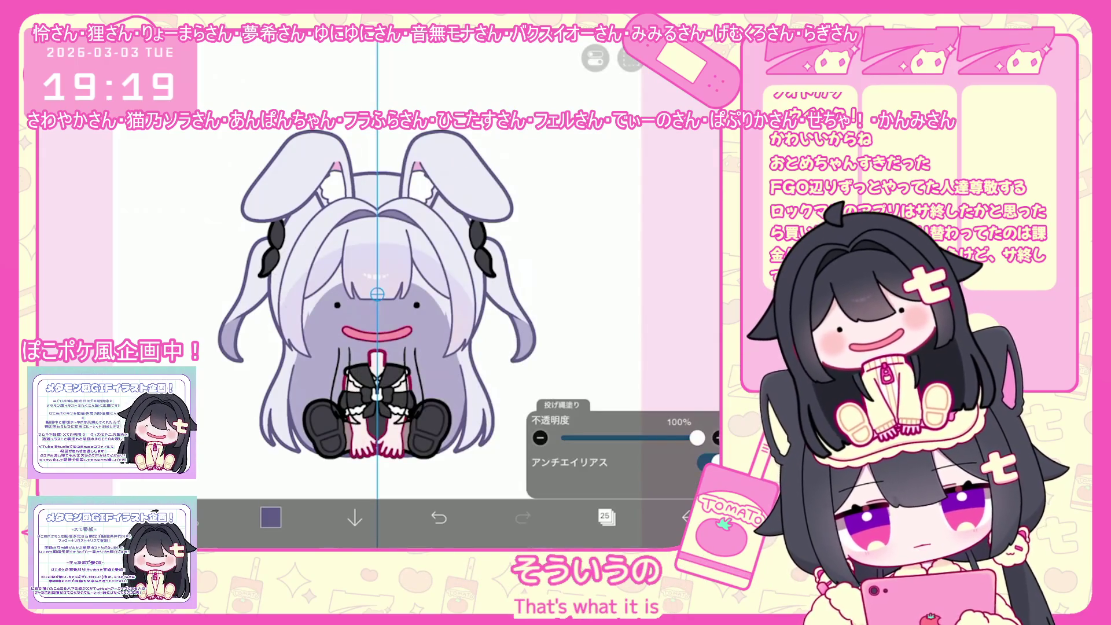
scroll(379, 289, up, 5)
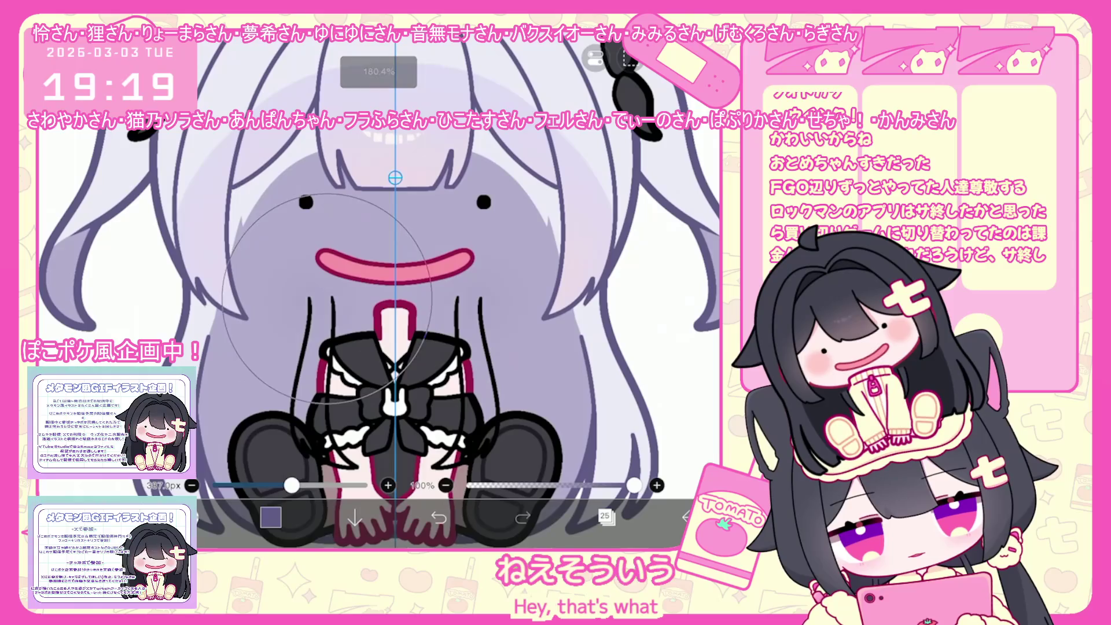
key(ctrl+z)
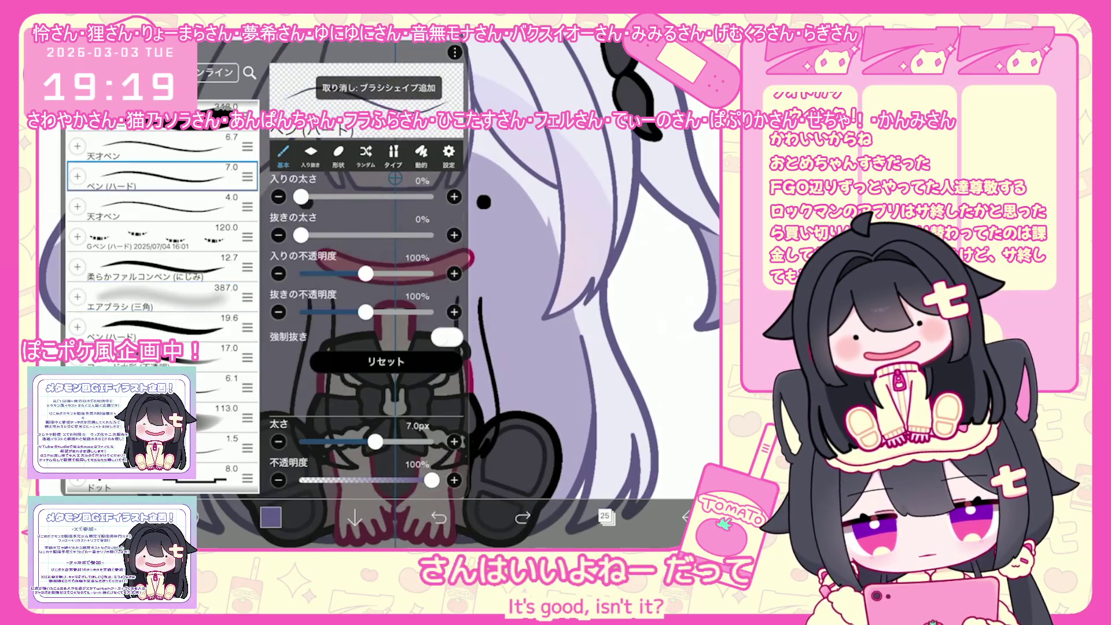
click(606, 516)
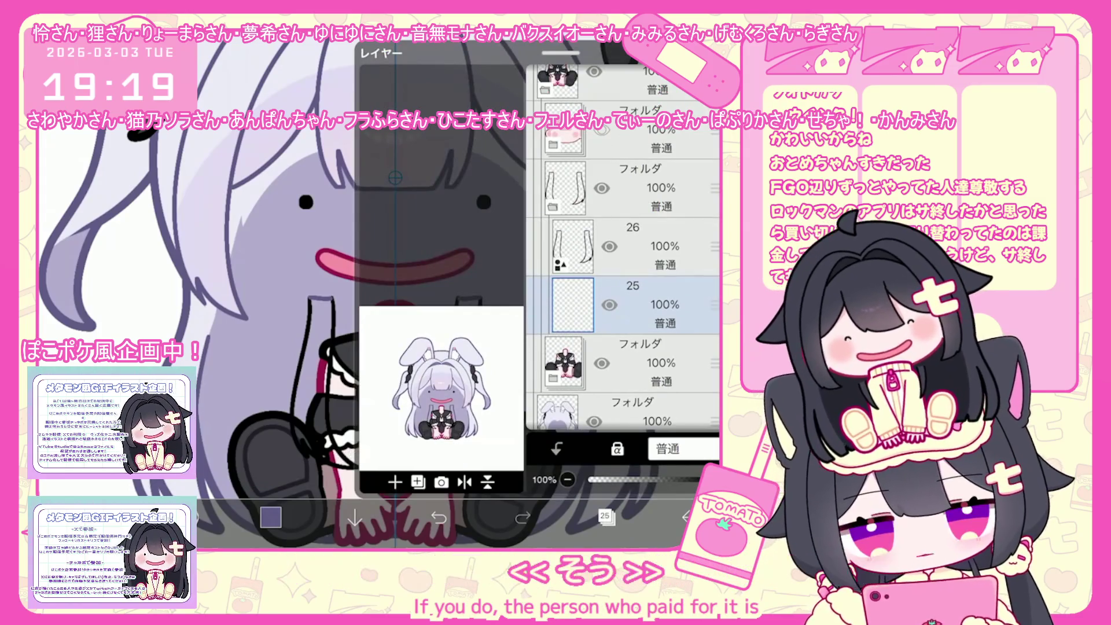
click(606, 516)
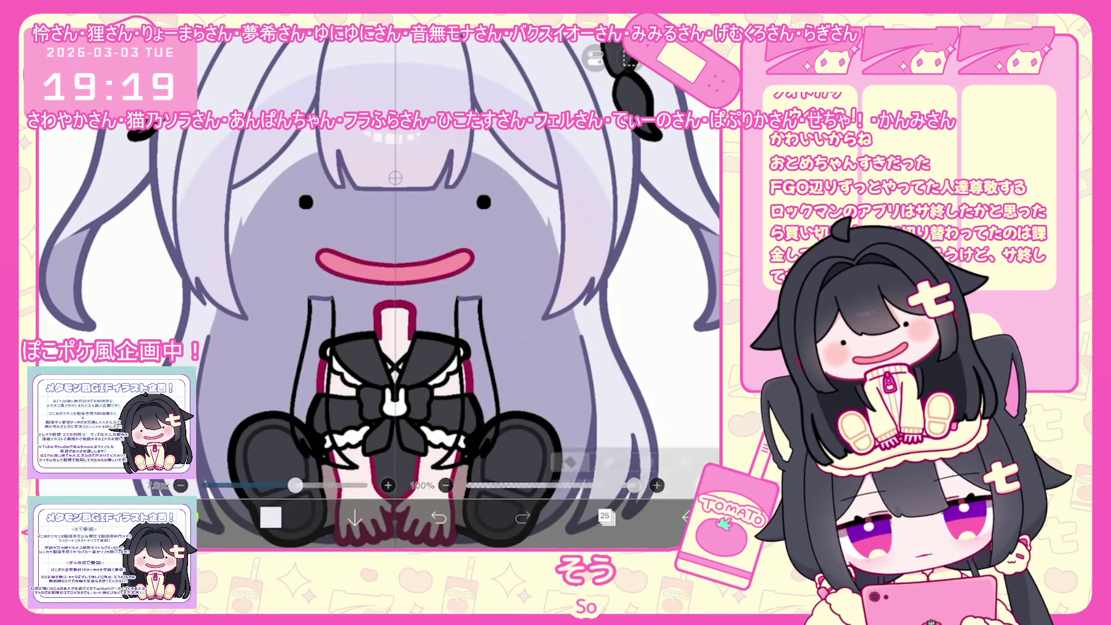
Step: Bucket-fill both front hair strands white with gap detection on layer 26
click(562, 483)
click(640, 467)
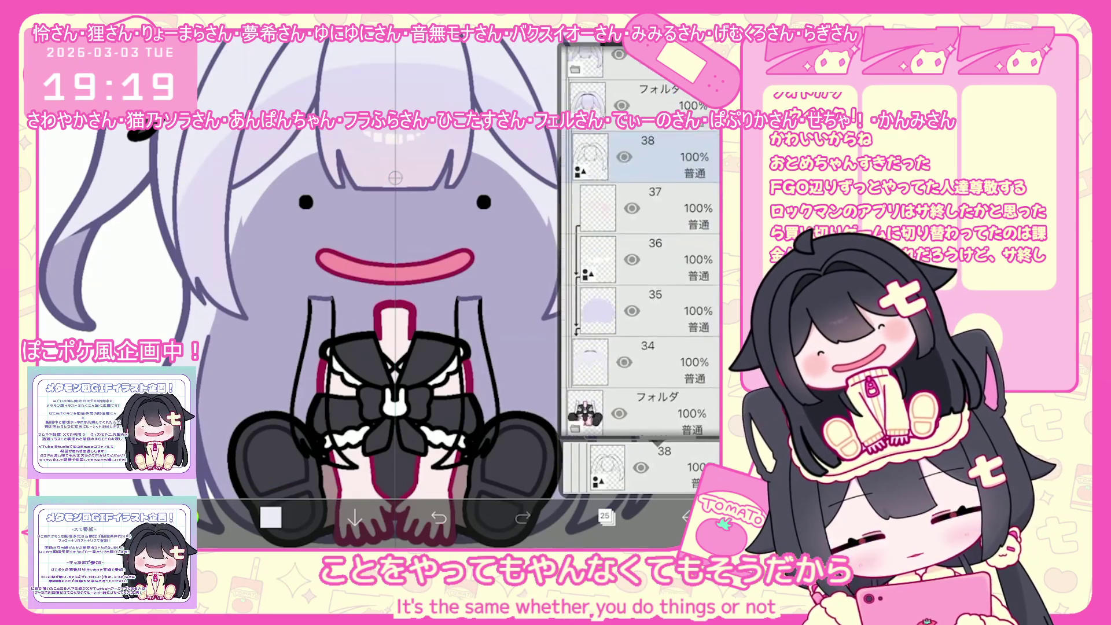
click(640, 312)
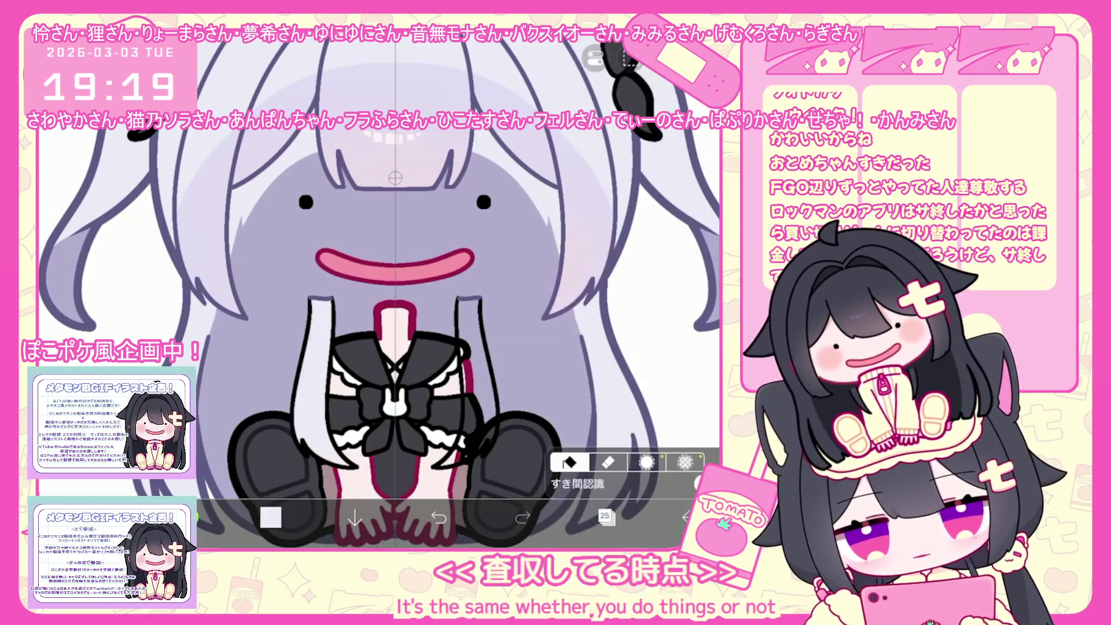
click(604, 515)
click(397, 476)
click(605, 515)
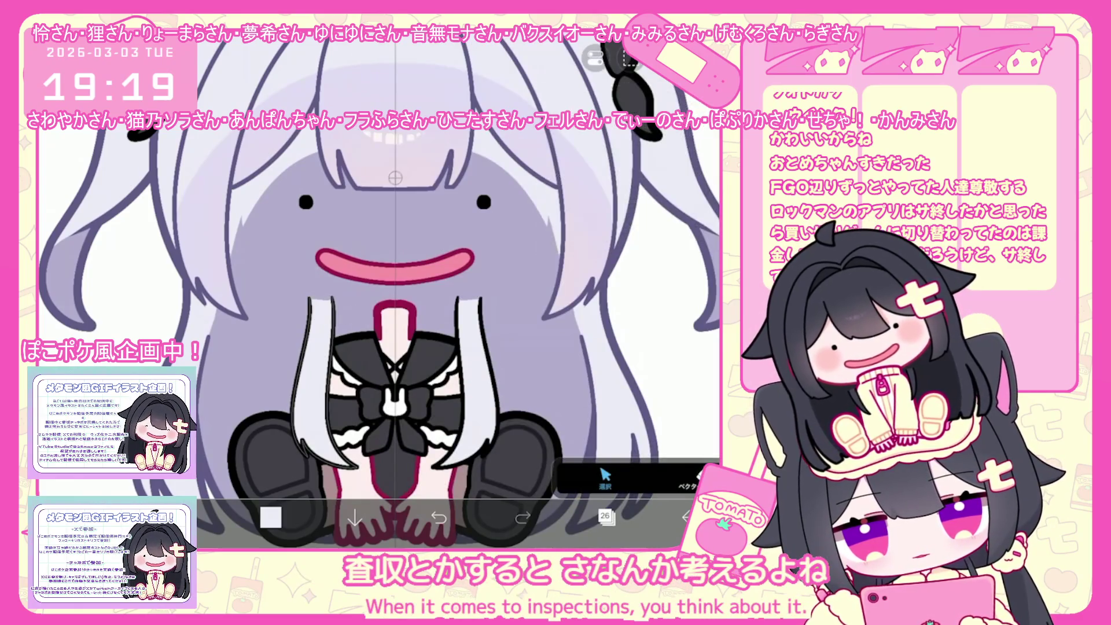
click(605, 514)
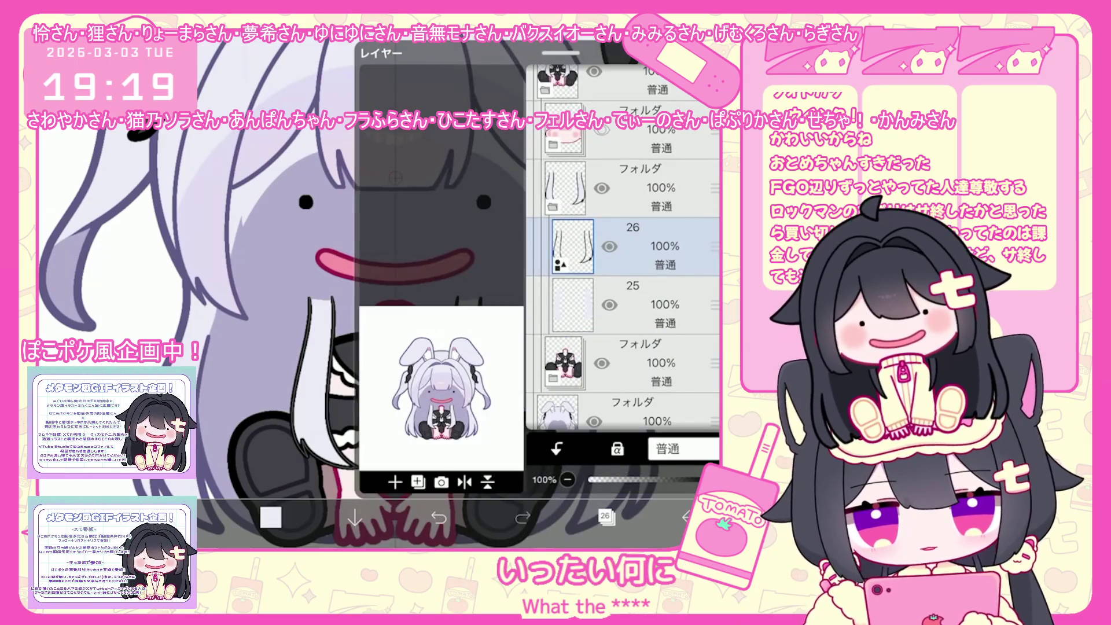
click(605, 514)
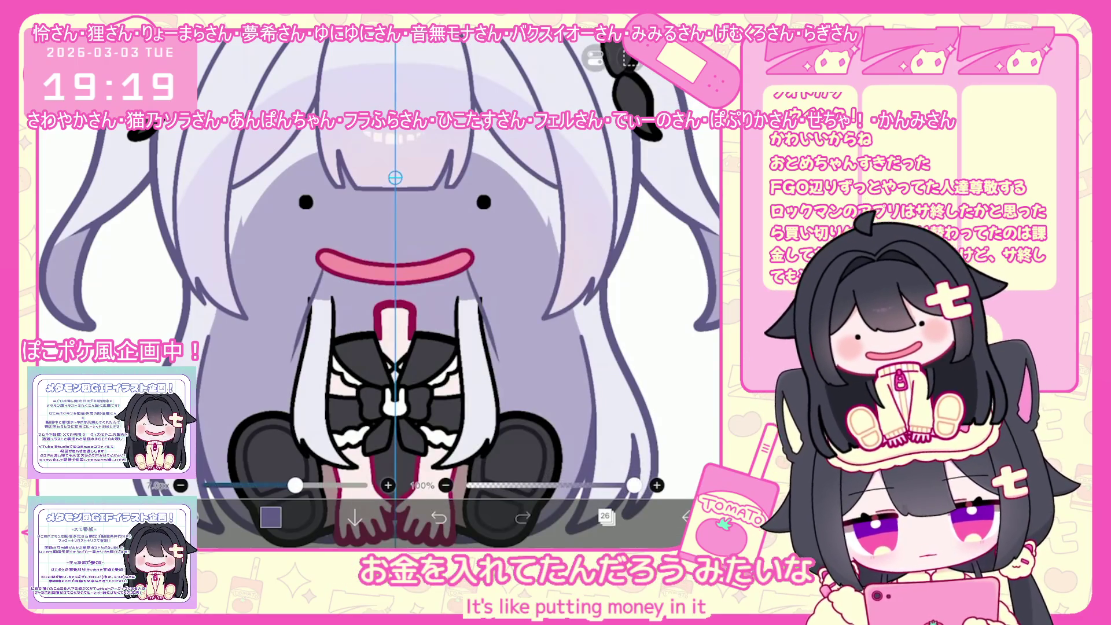
Step: Select the left front hair strand and check its line colour
scroll(396, 260, up, 1)
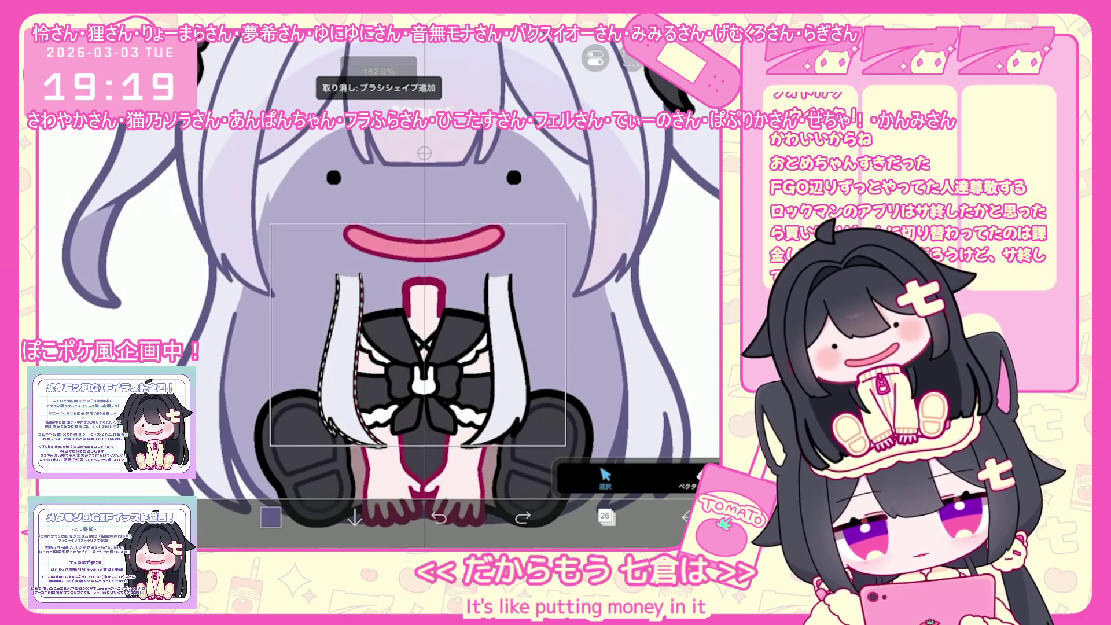
click(341, 359)
click(630, 409)
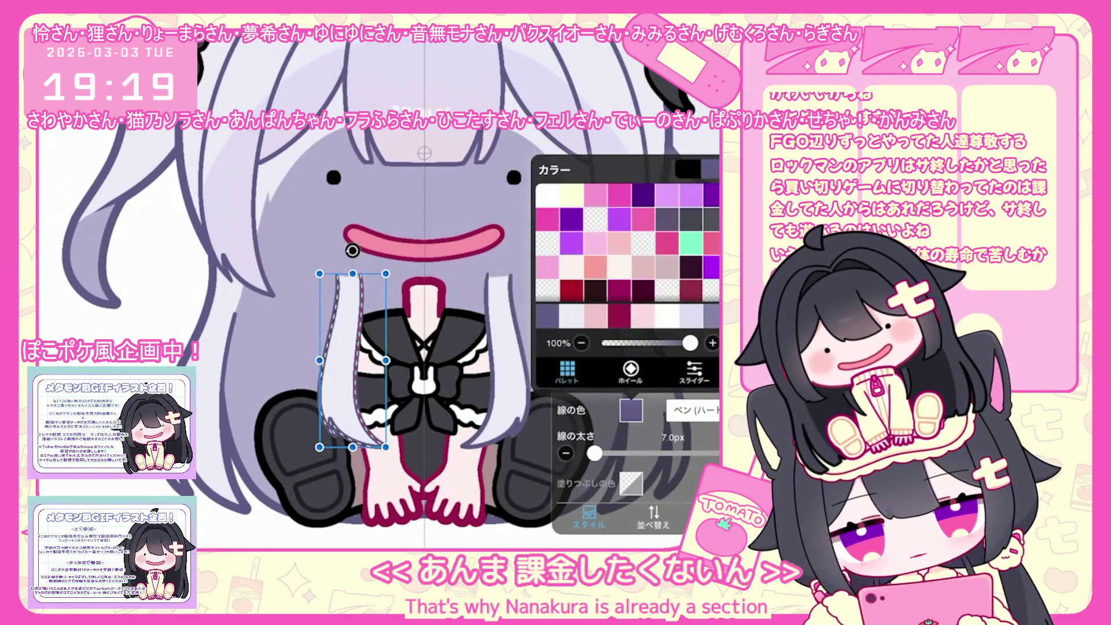
click(631, 409)
Step: Make the face and blush visible again and select the bunny-ears and upper hair folders
click(605, 515)
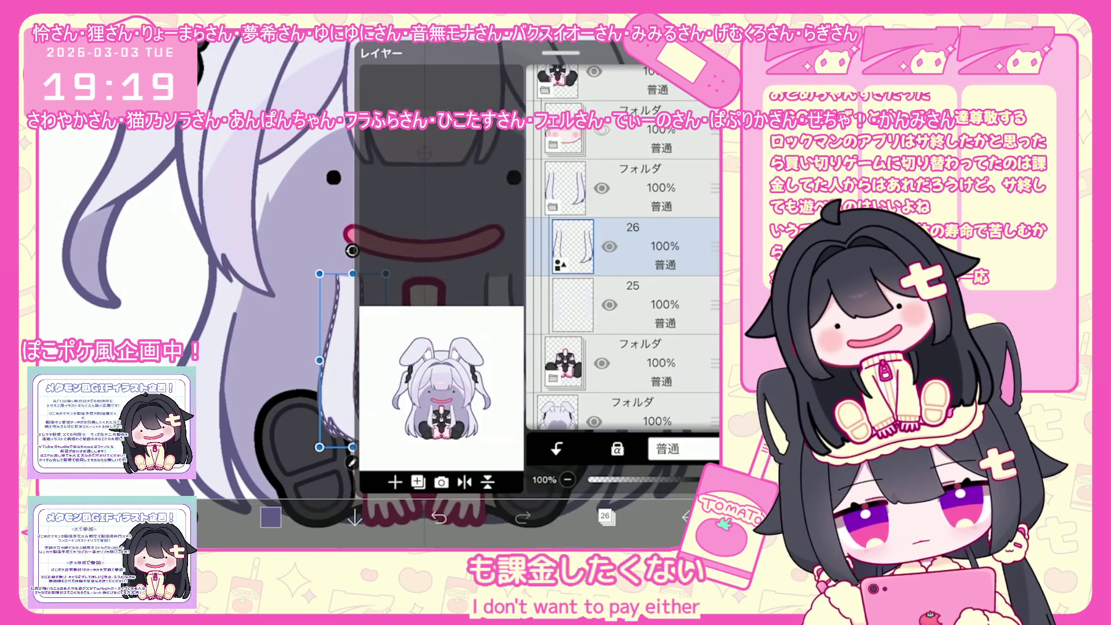
scroll(622, 249, up, 5)
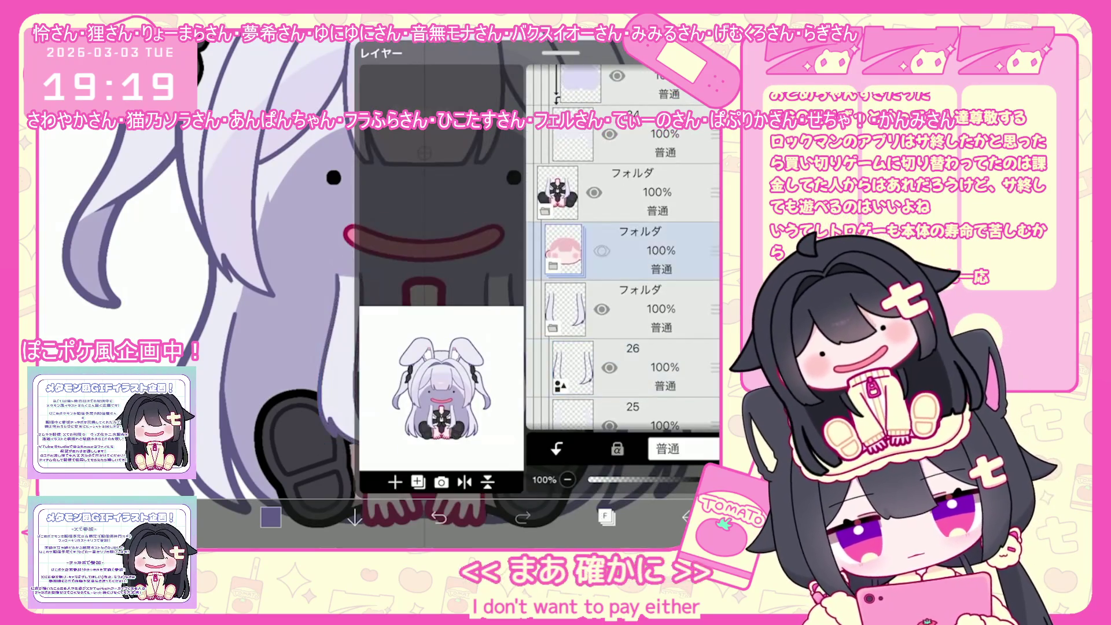
click(636, 405)
click(637, 231)
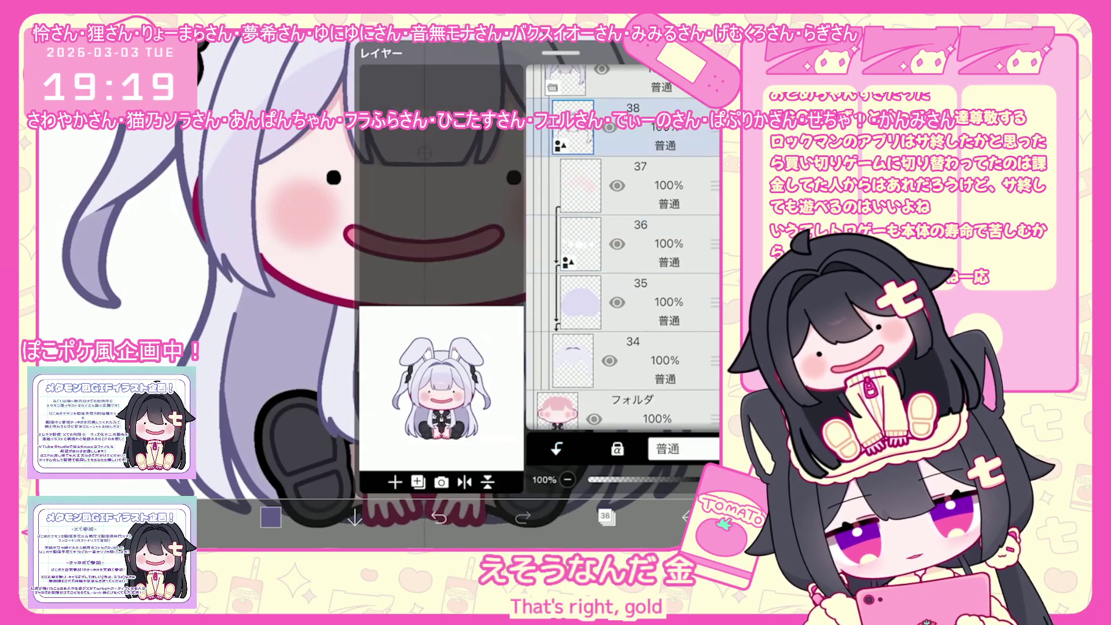
scroll(622, 248, up, 3)
click(637, 259)
click(605, 515)
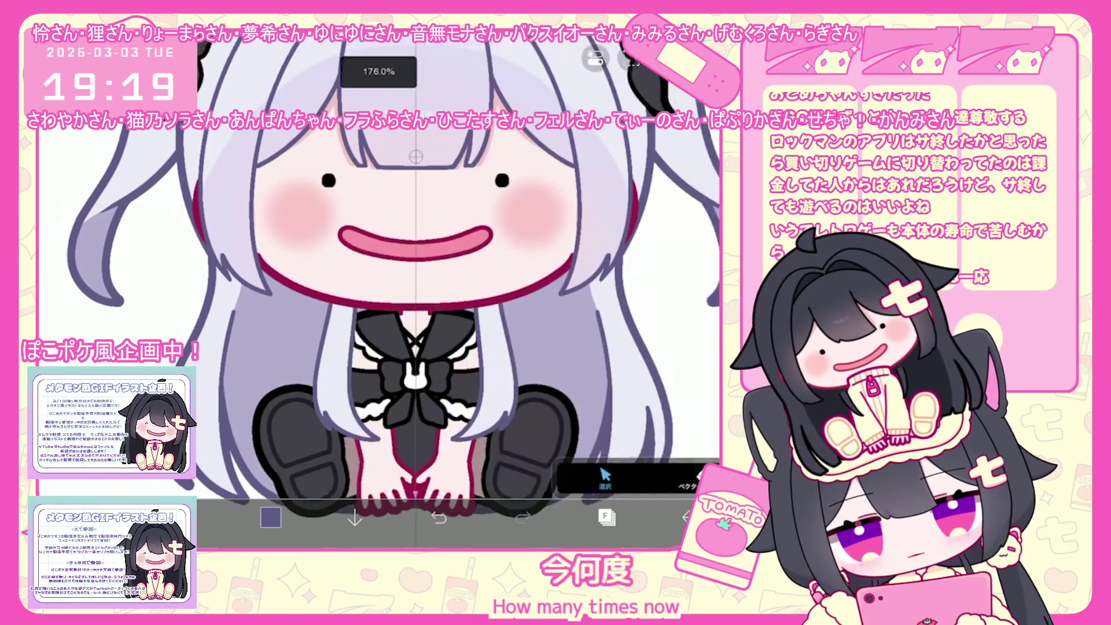
scroll(371, 289, down, 3)
click(604, 515)
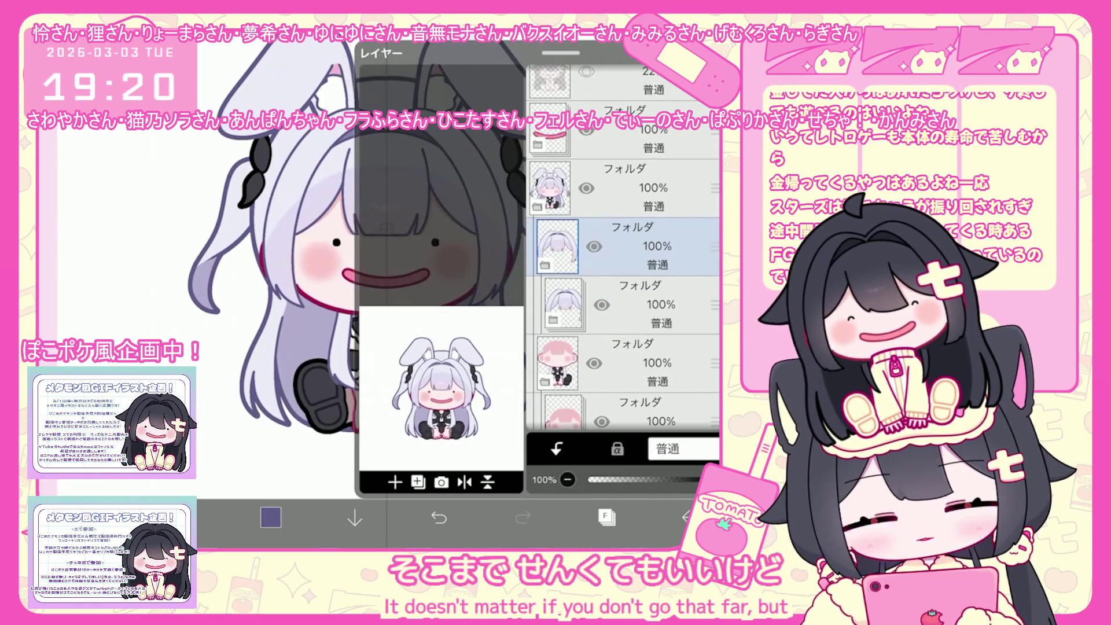
Step: Flatten the indented hair-strand folder into layer 27 and add a merged copy
scroll(622, 249, down, 3)
click(636, 246)
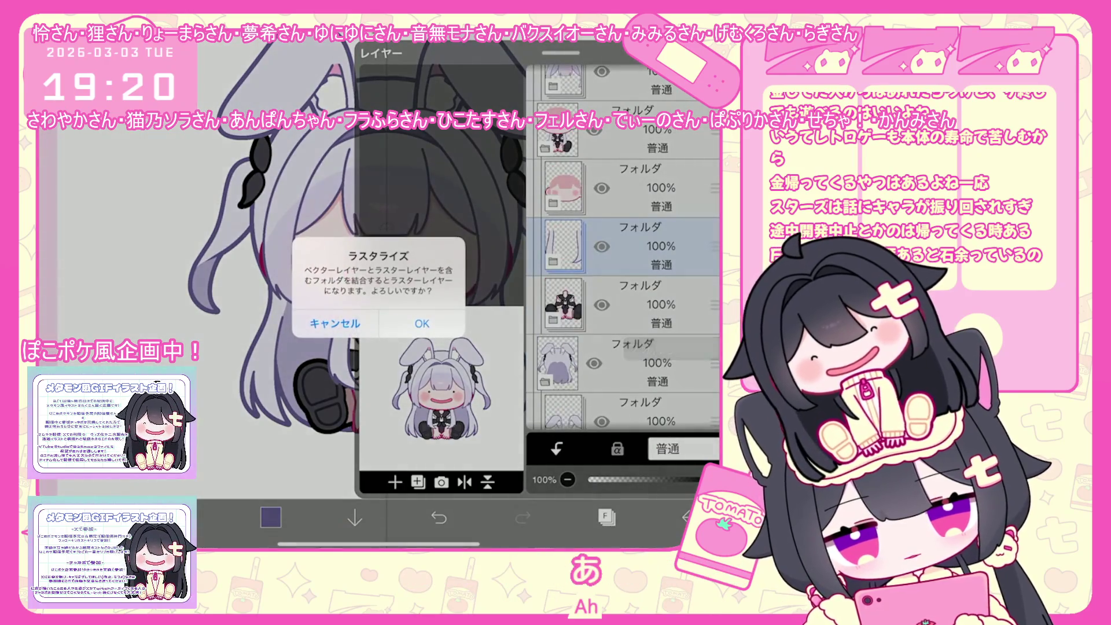
click(424, 325)
click(417, 482)
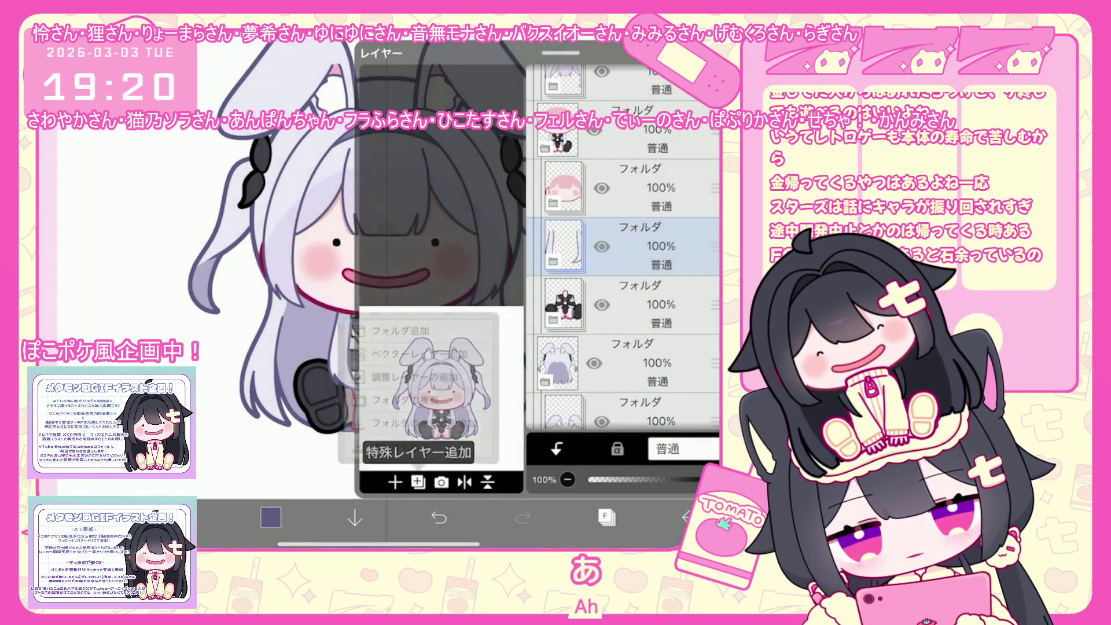
click(424, 422)
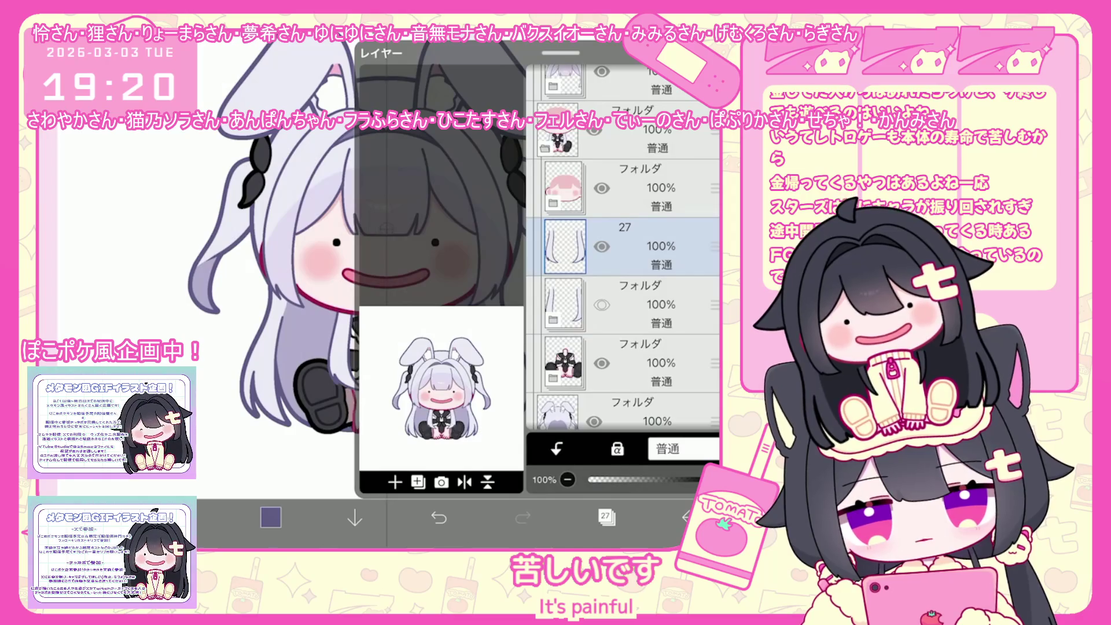
click(606, 516)
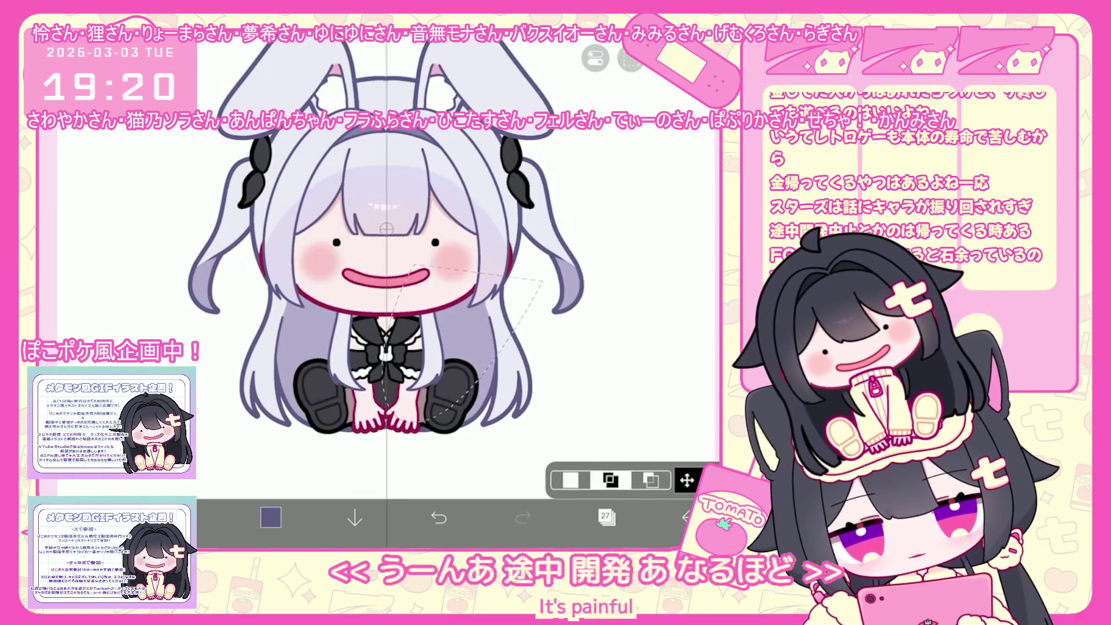
Step: Clear the selection and nudge the hair strand slightly with the move tool
click(631, 58)
click(689, 116)
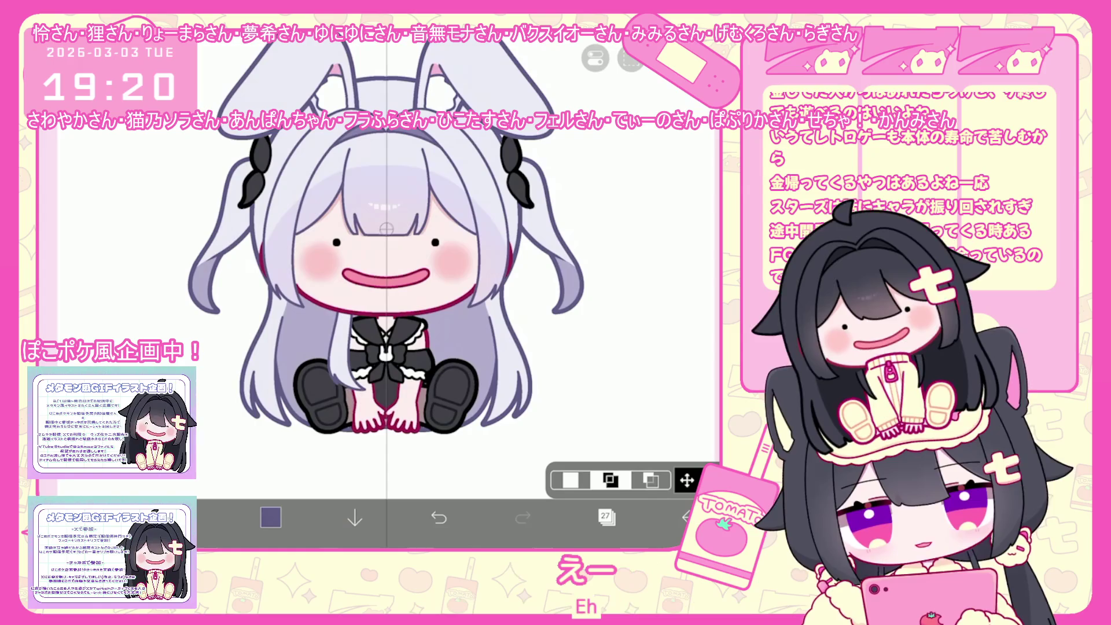
click(686, 479)
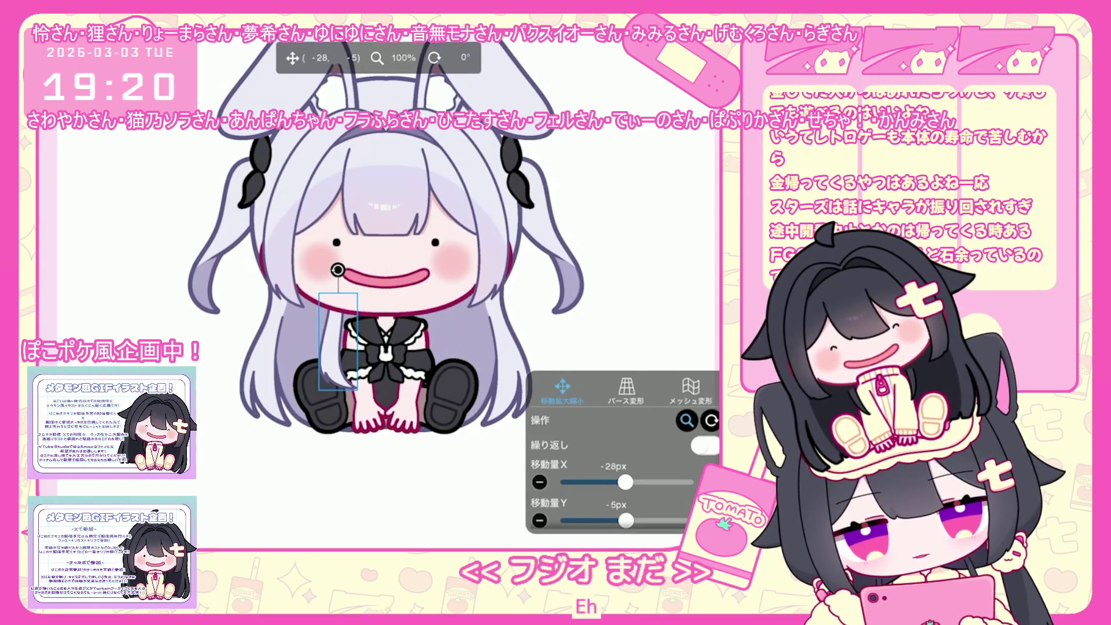
drag(337, 341, 339, 342)
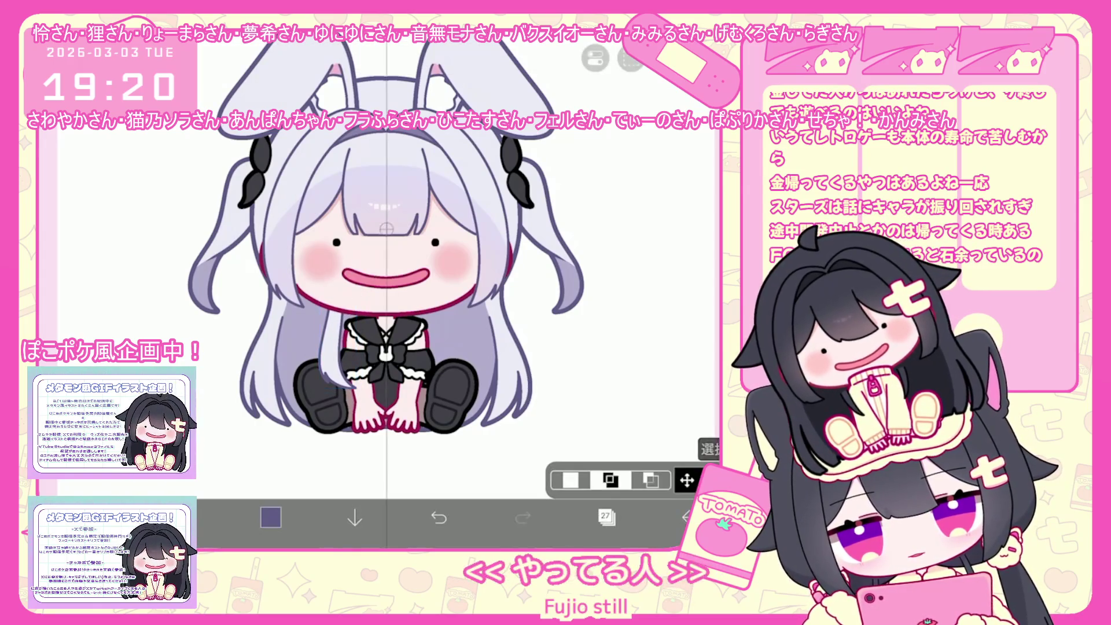
click(605, 516)
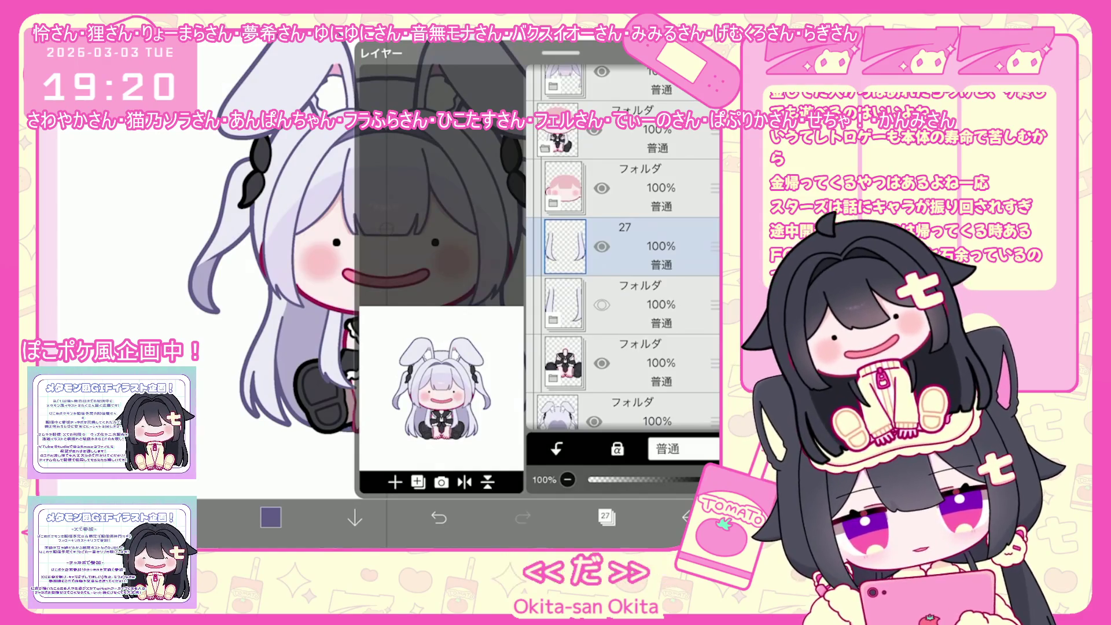
Step: Add a new empty ribbon layer in the folder above layer 27
click(606, 516)
scroll(391, 298, down, 5)
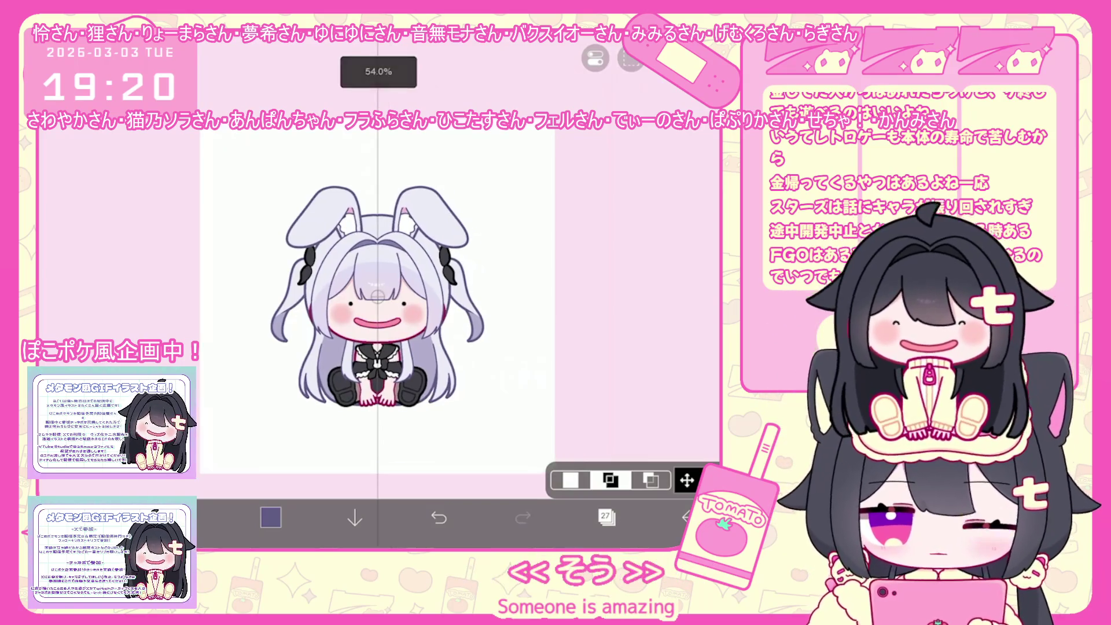
scroll(391, 298, up, 3)
click(606, 516)
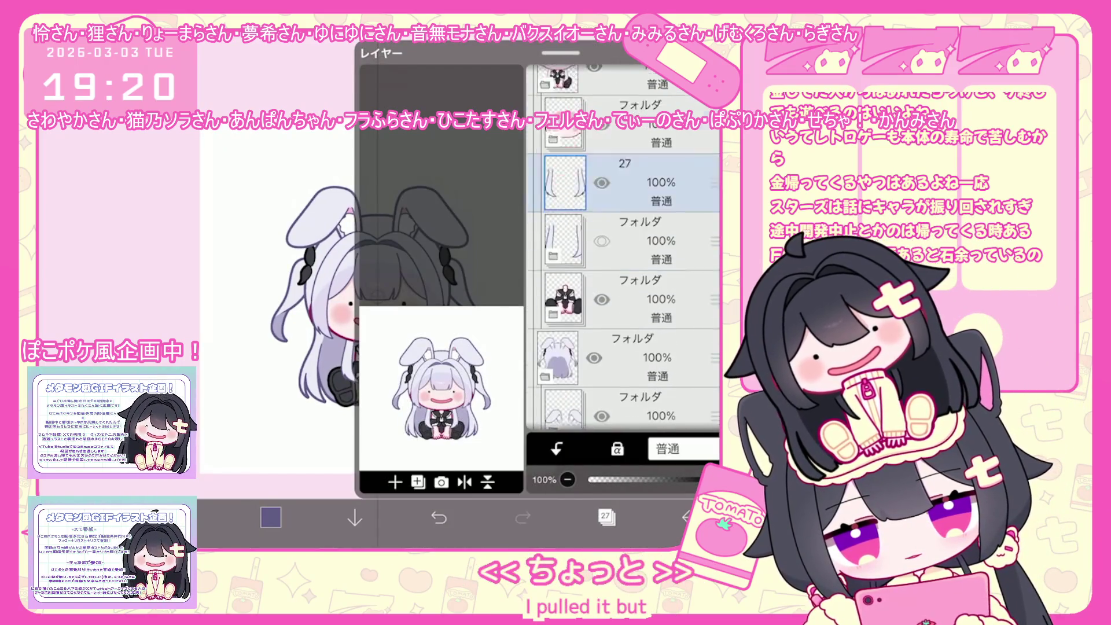
scroll(623, 249, down, 2)
click(631, 312)
click(394, 482)
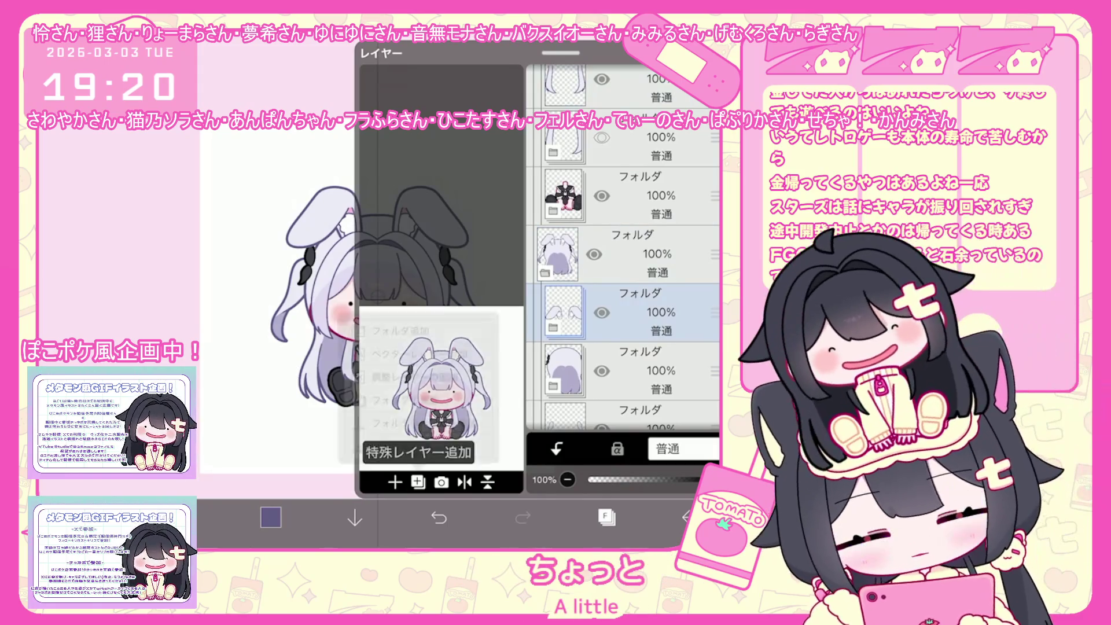
click(440, 371)
Step: Set the drawing colour to black and check the brush and symmetry ruler settings
click(270, 516)
click(270, 517)
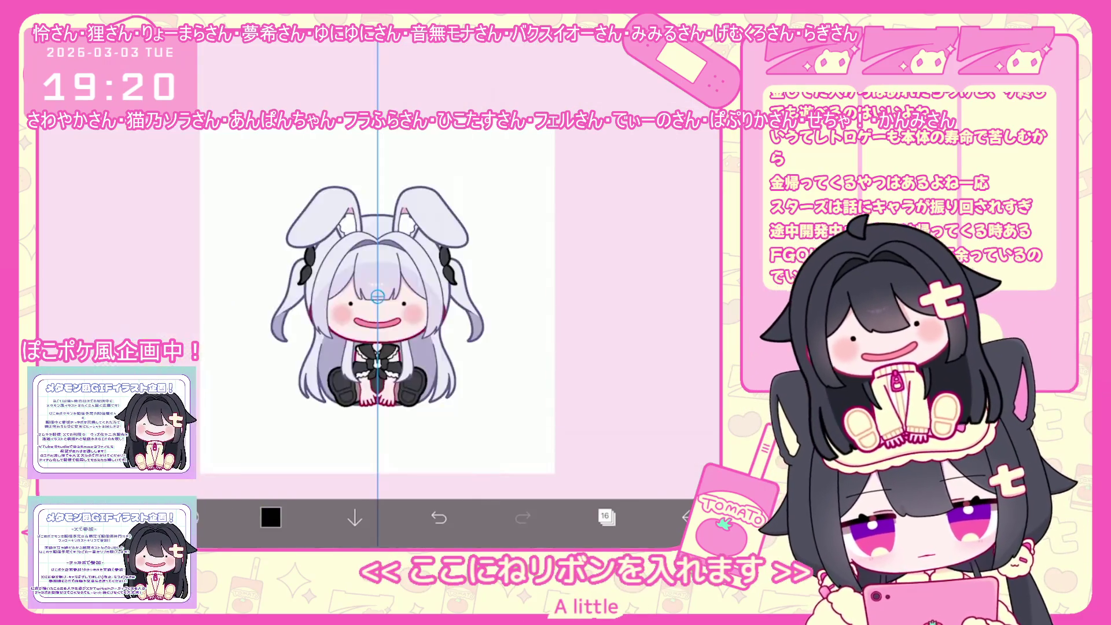
click(185, 517)
click(185, 517)
click(595, 58)
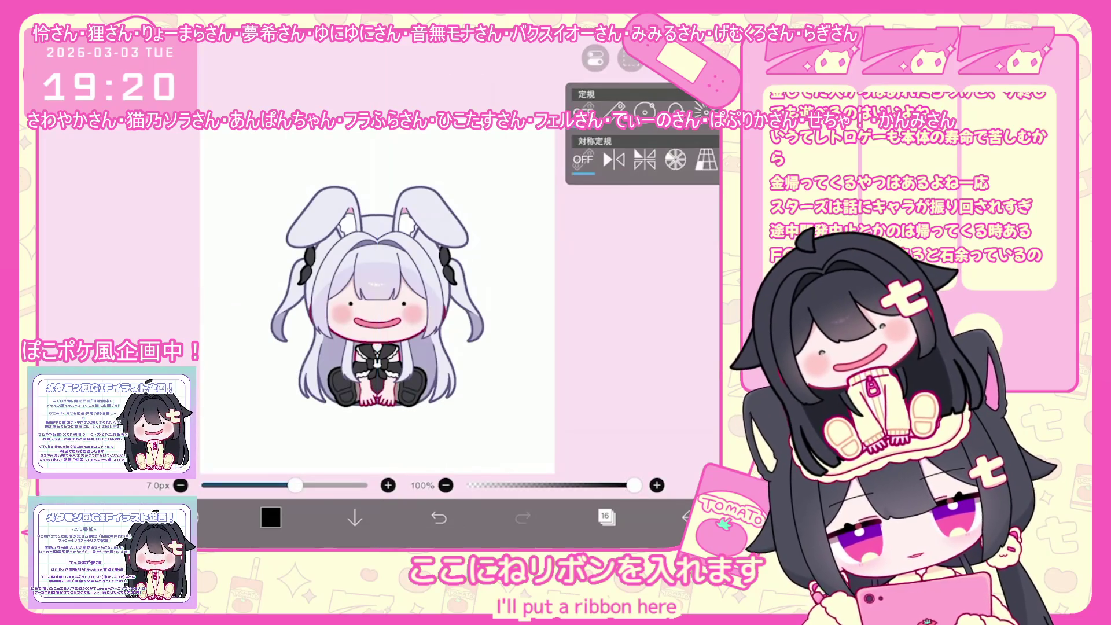
Step: Sketch the ribbon's knot arc, its outline around the braid, and an extra loop in black
scroll(376, 301, up, 5)
drag(409, 335, 509, 332)
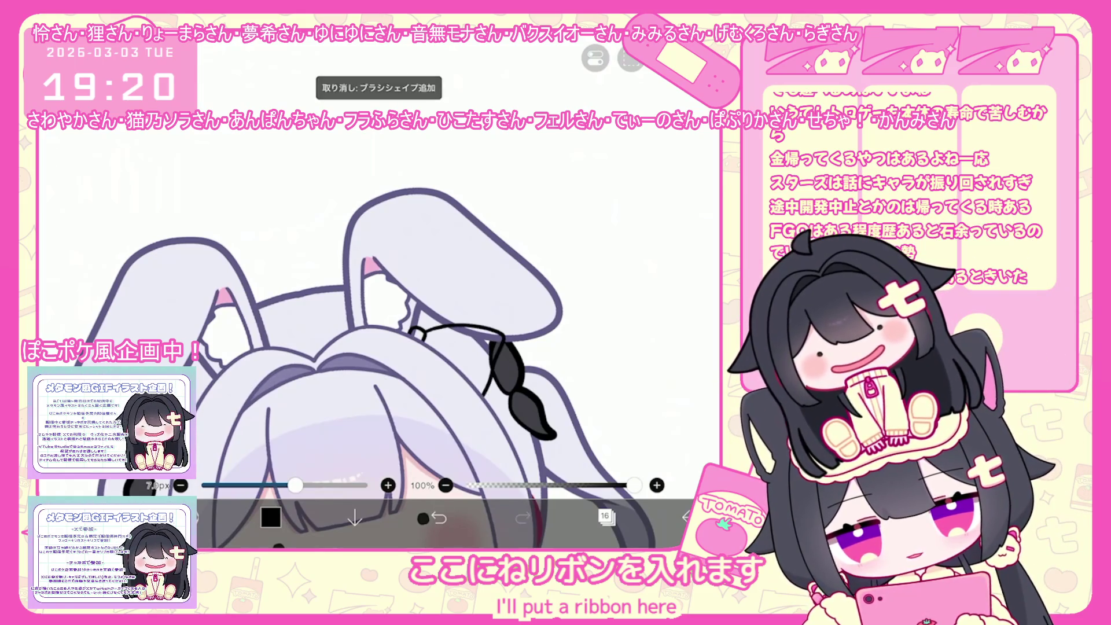
drag(426, 329, 476, 385)
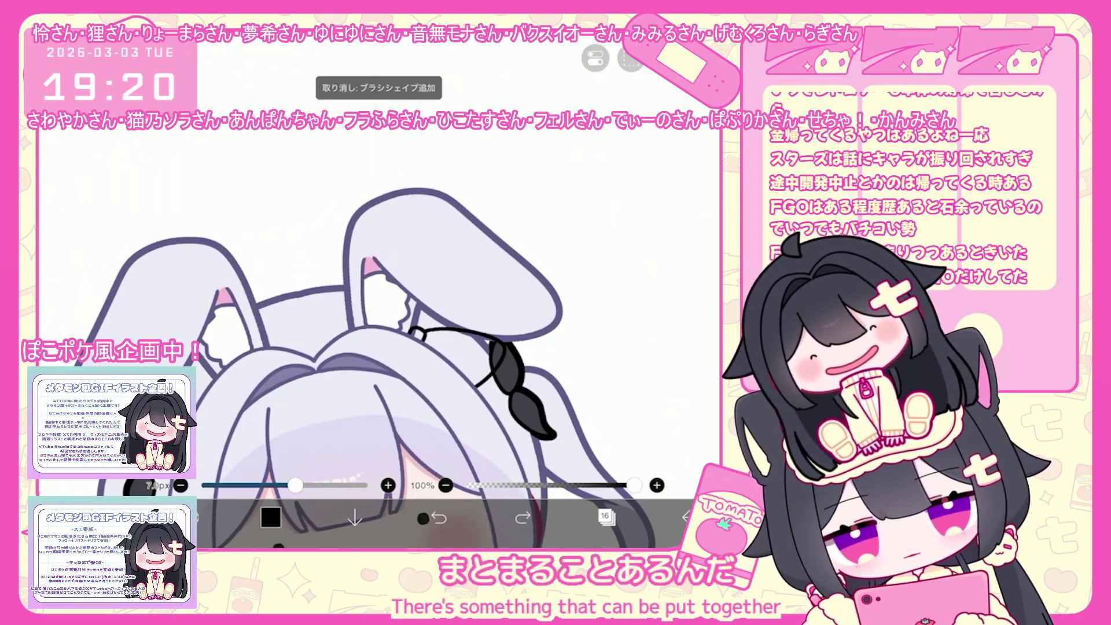
scroll(423, 518, up, 3)
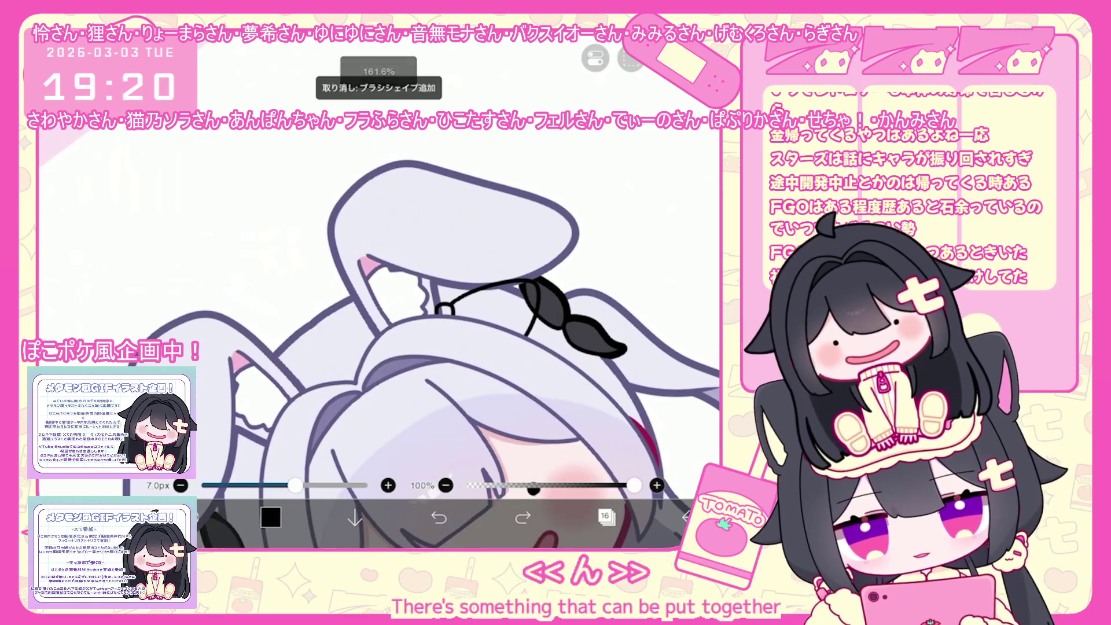
mouse_move(347, 300)
mouse_down()
mouse_move(440, 307)
mouse_move(373, 339)
mouse_up()
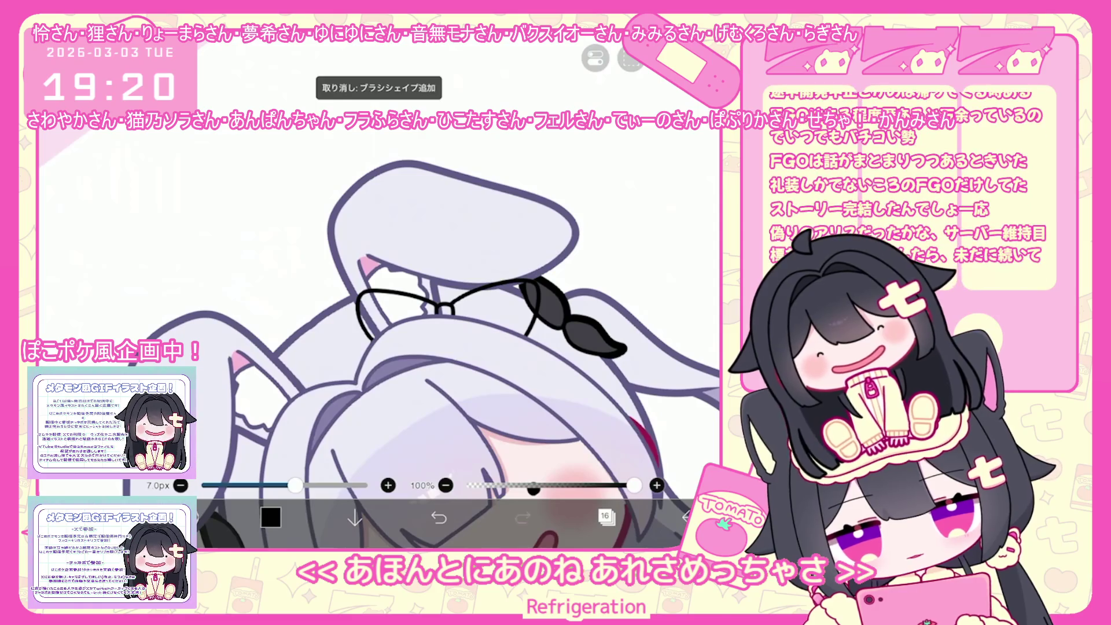
click(606, 517)
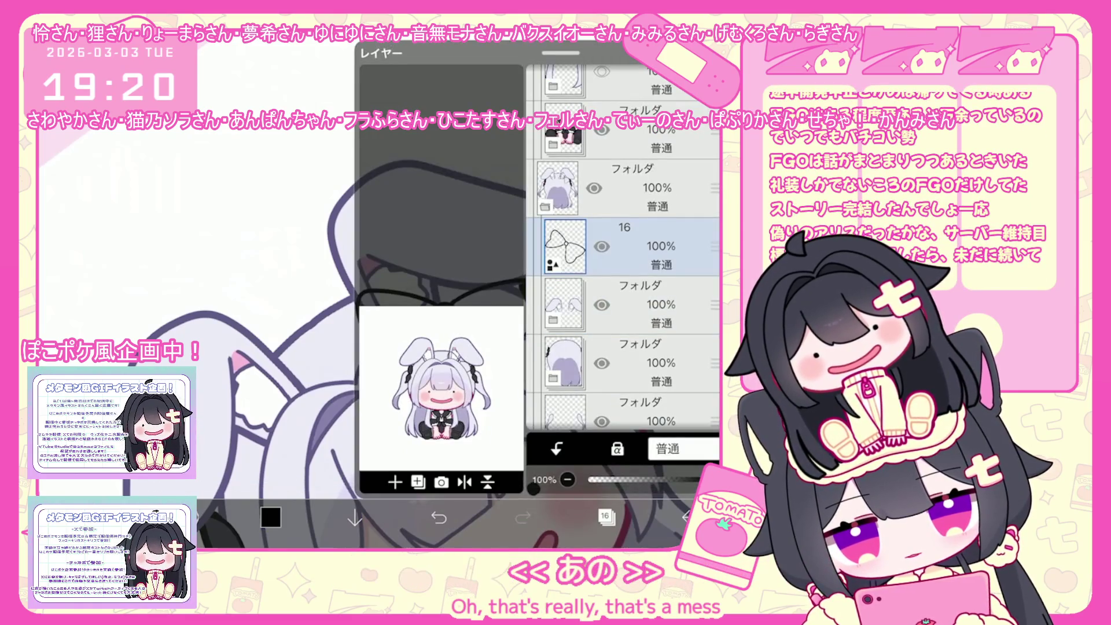
Step: Hide a folder to reveal the pink head and select bow sketch layer 16
scroll(623, 278, up, 4)
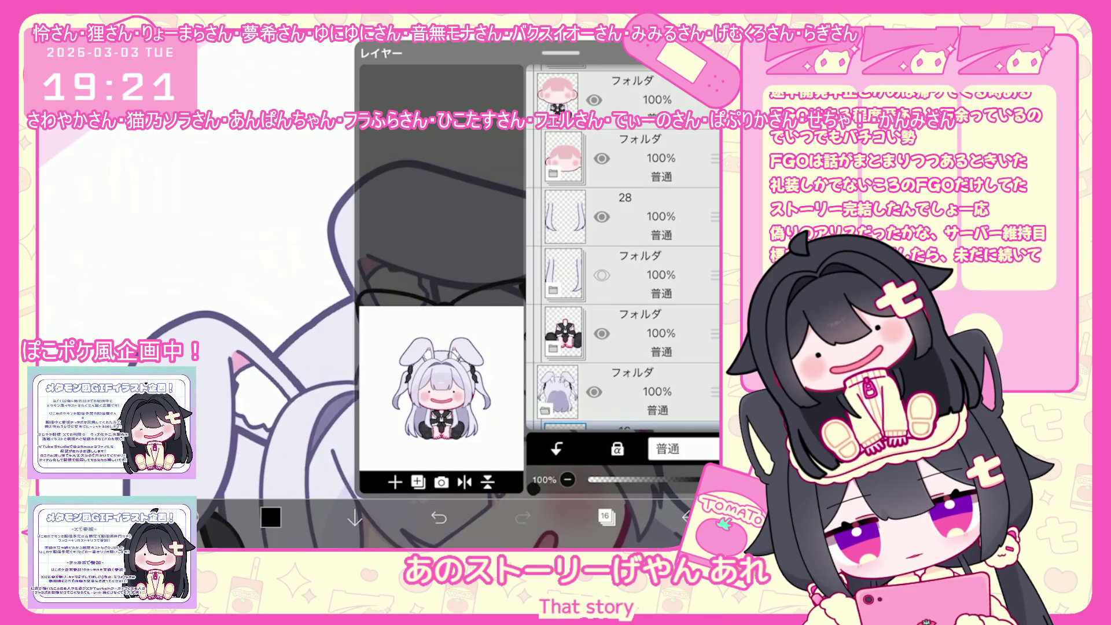
scroll(623, 249, up, 2)
click(636, 211)
click(602, 153)
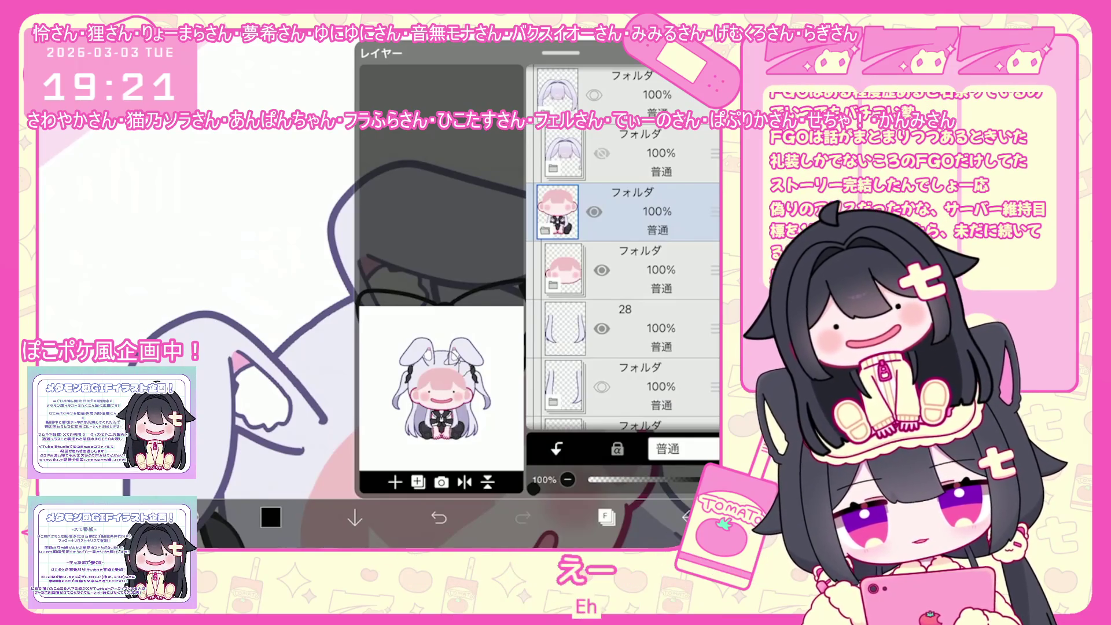
click(637, 269)
scroll(622, 249, down, 4)
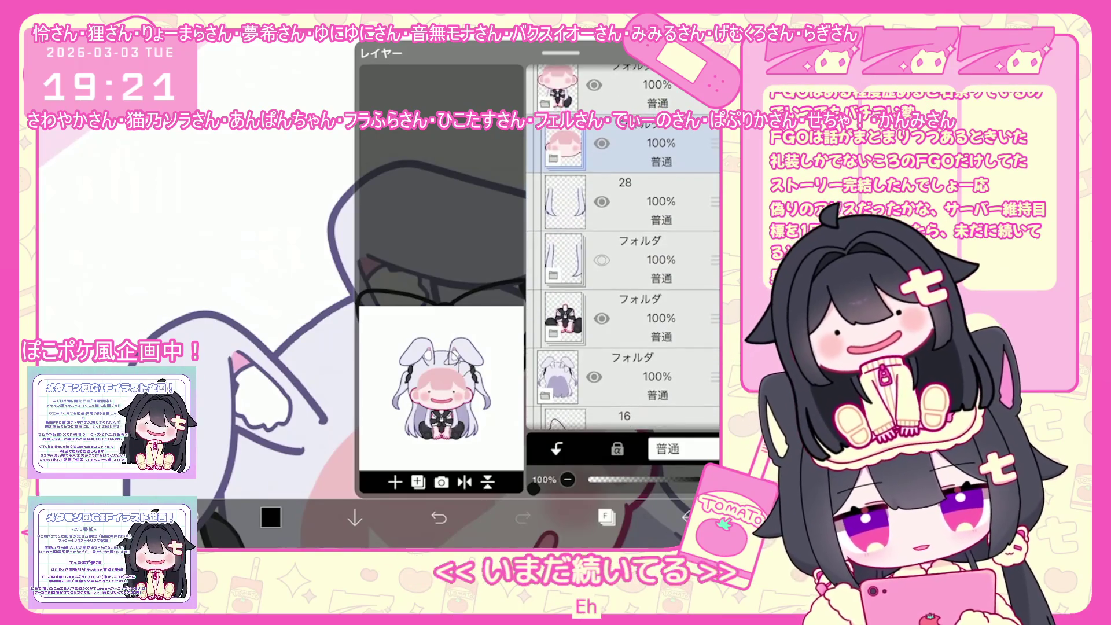
click(636, 315)
click(605, 515)
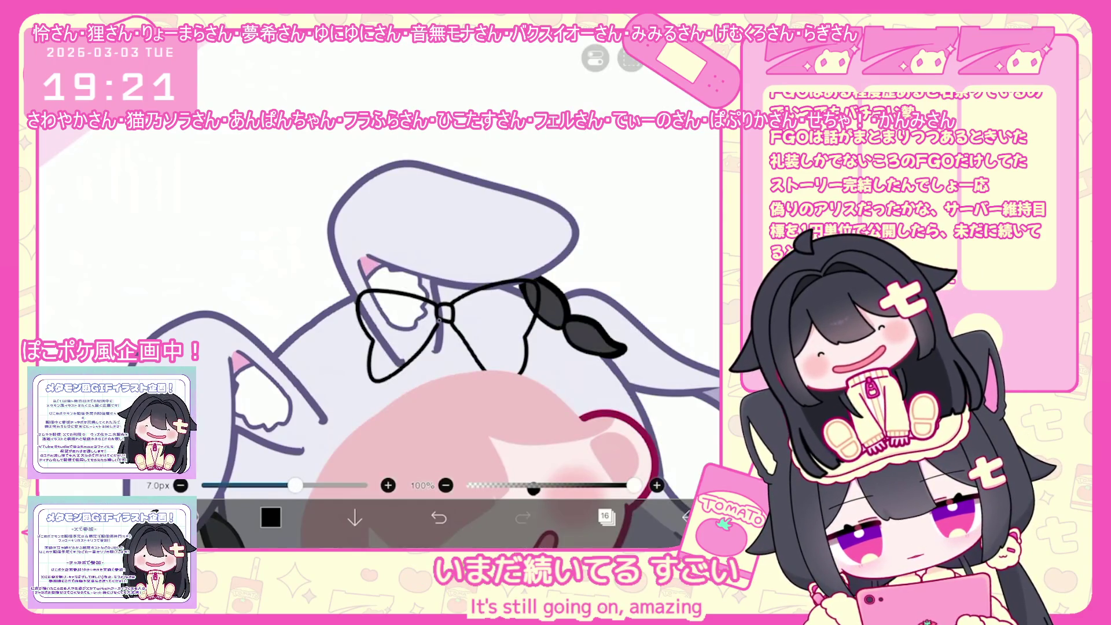
Step: Fade layer 16 to 22% opacity and add new layer 17 above it
click(606, 515)
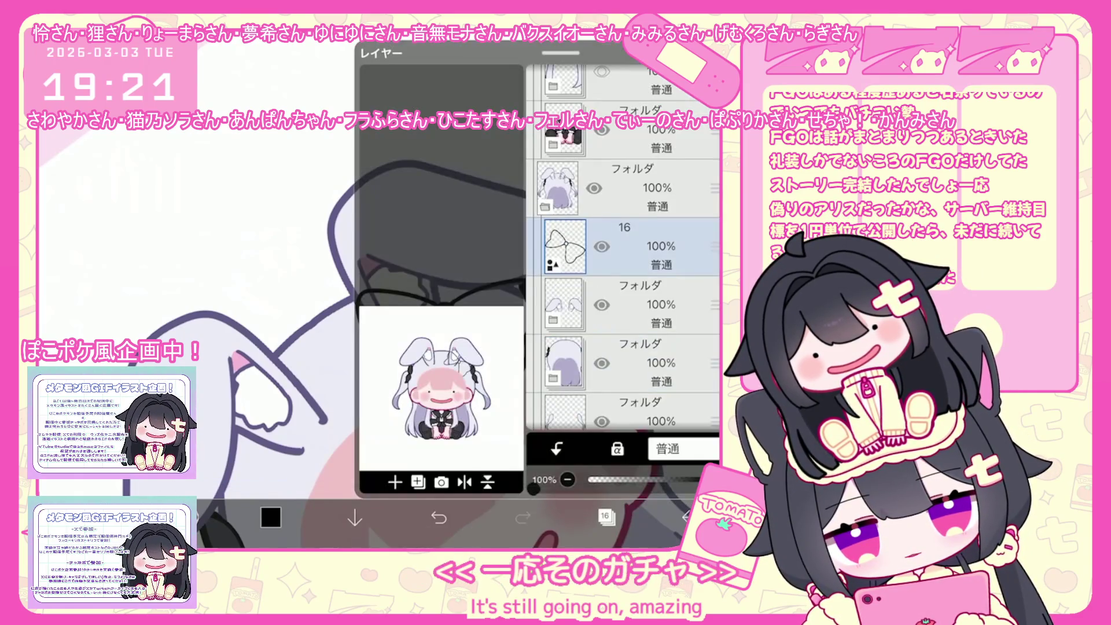
click(397, 475)
click(463, 405)
click(606, 515)
click(605, 515)
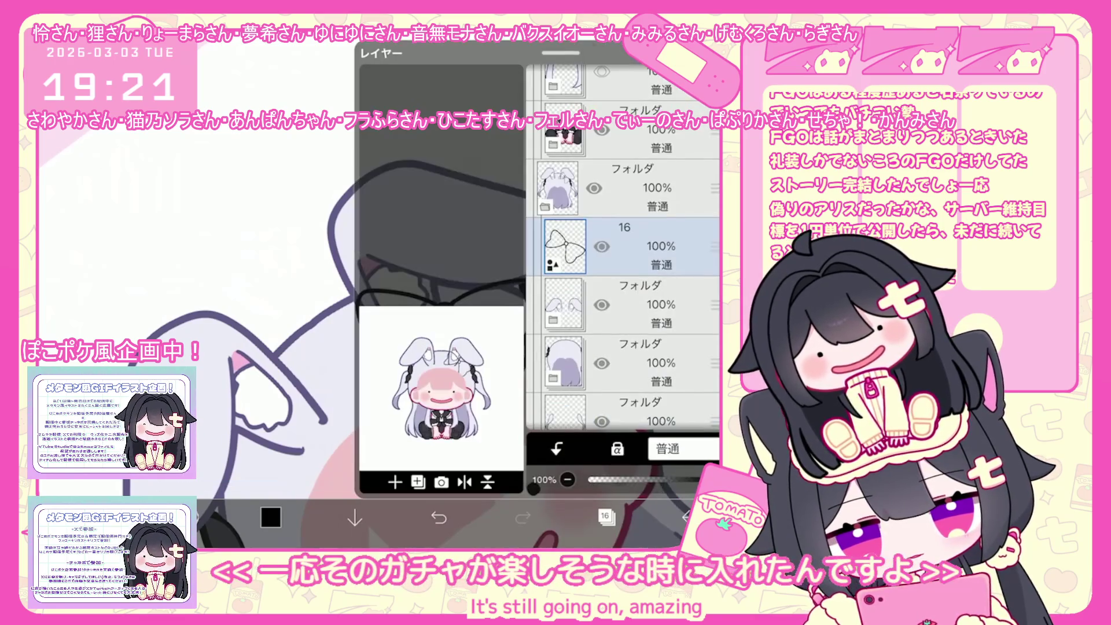
click(394, 482)
click(405, 414)
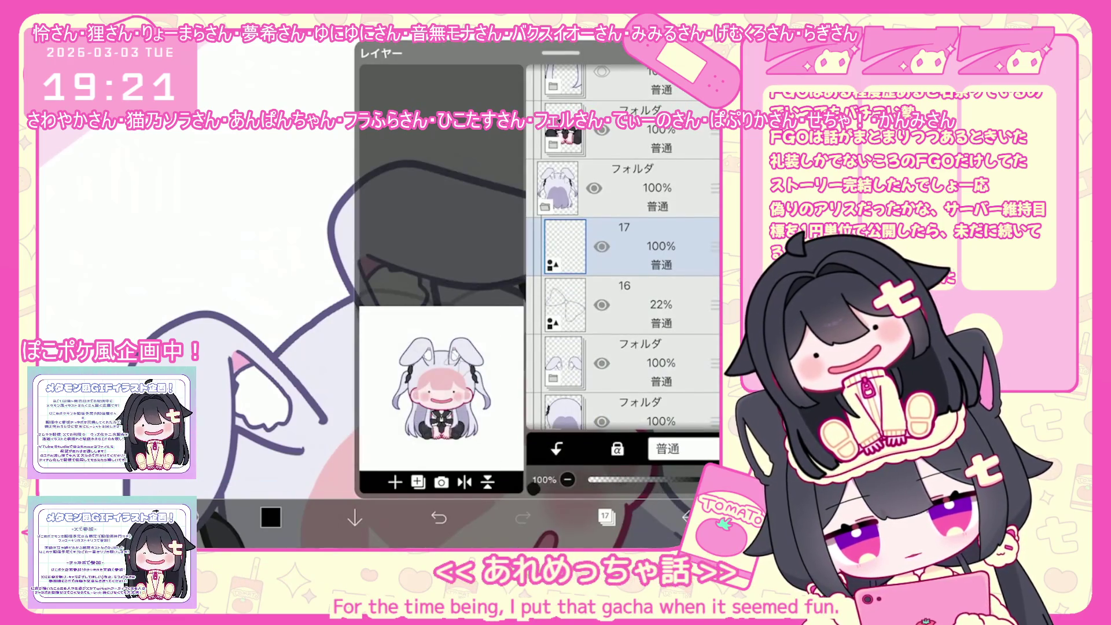
click(605, 516)
Step: Ink the bow's round knot and loops on layer 17, undoing and redrawing the left loop
drag(447, 293, 453, 314)
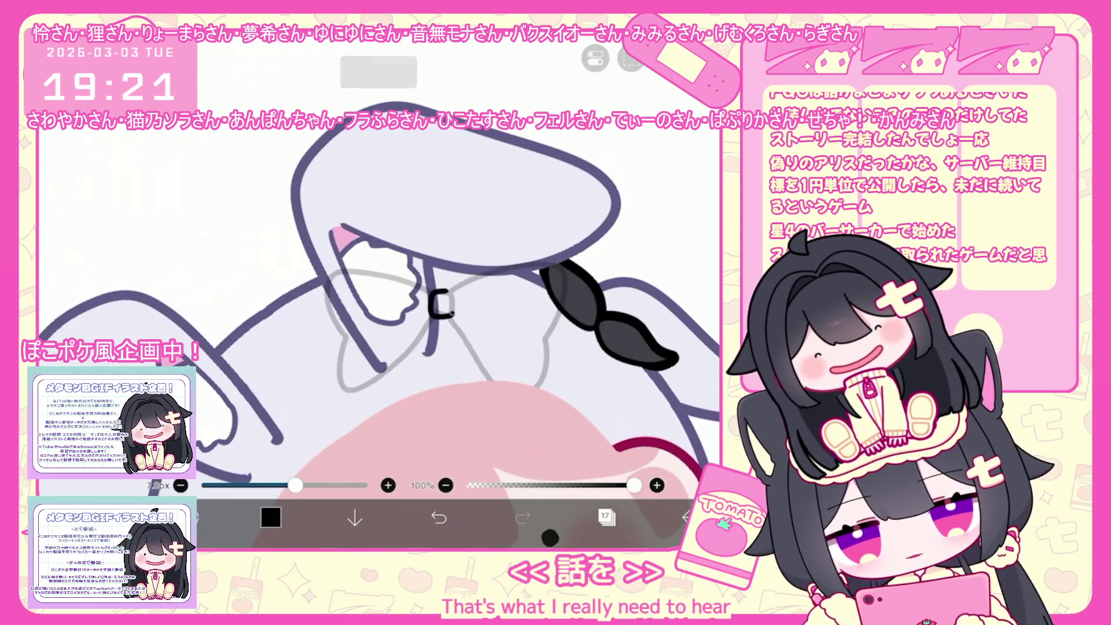
scroll(379, 289, up, 1)
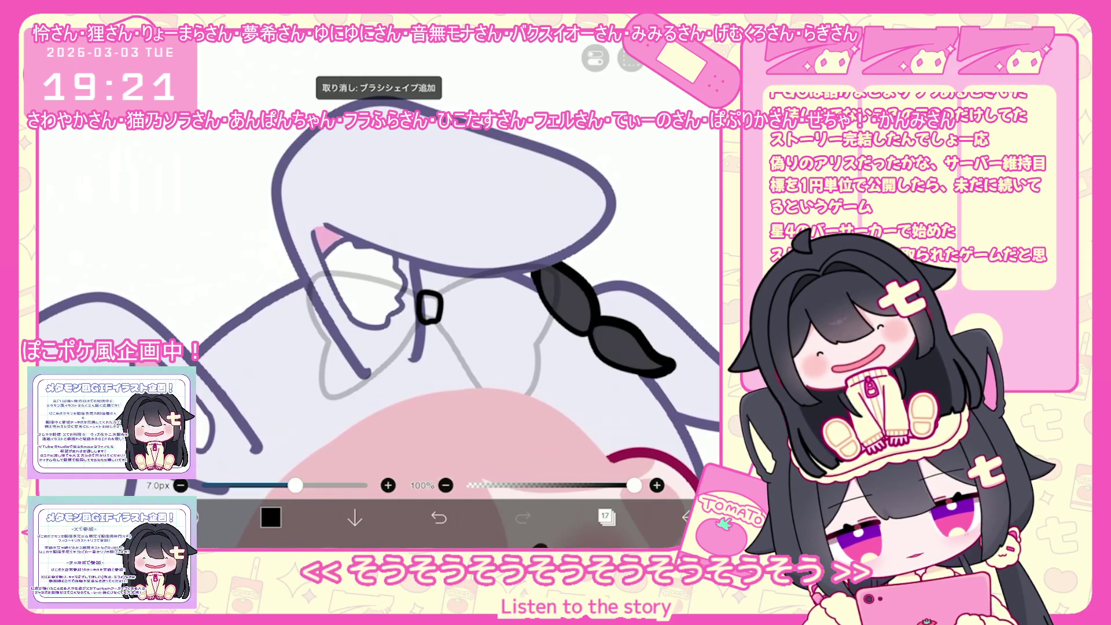
drag(421, 293, 438, 317)
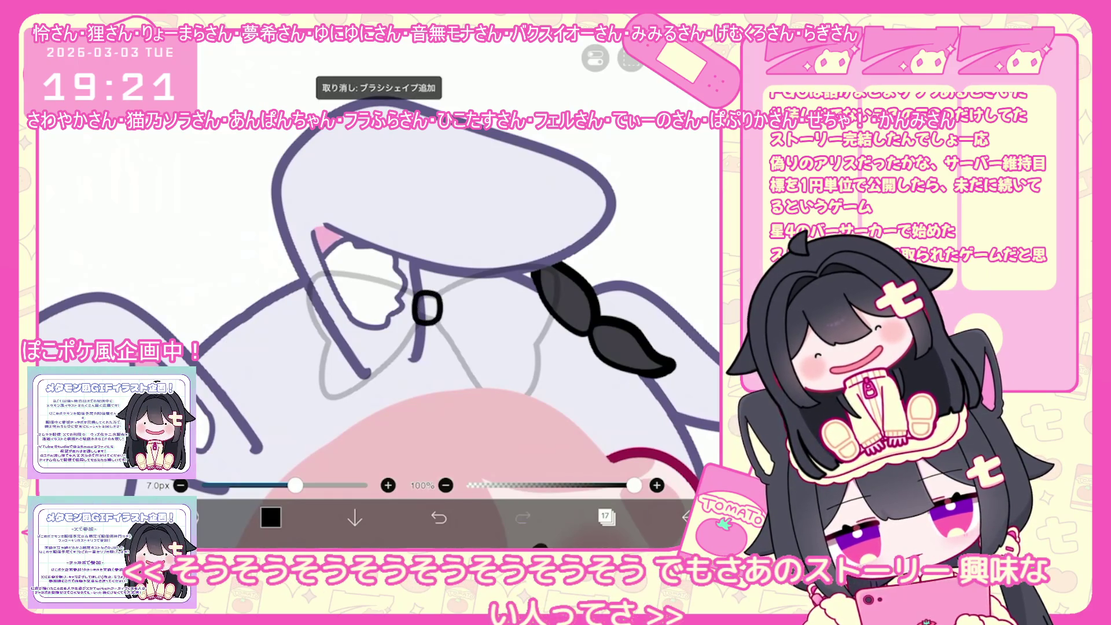
drag(556, 274, 438, 329)
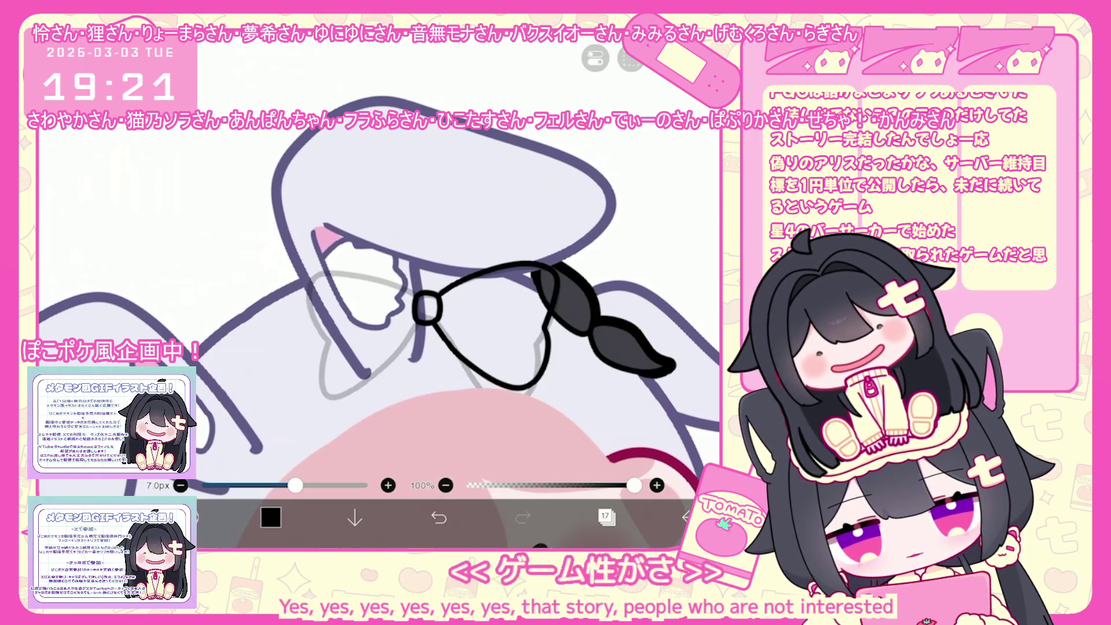
key(ctrl+z)
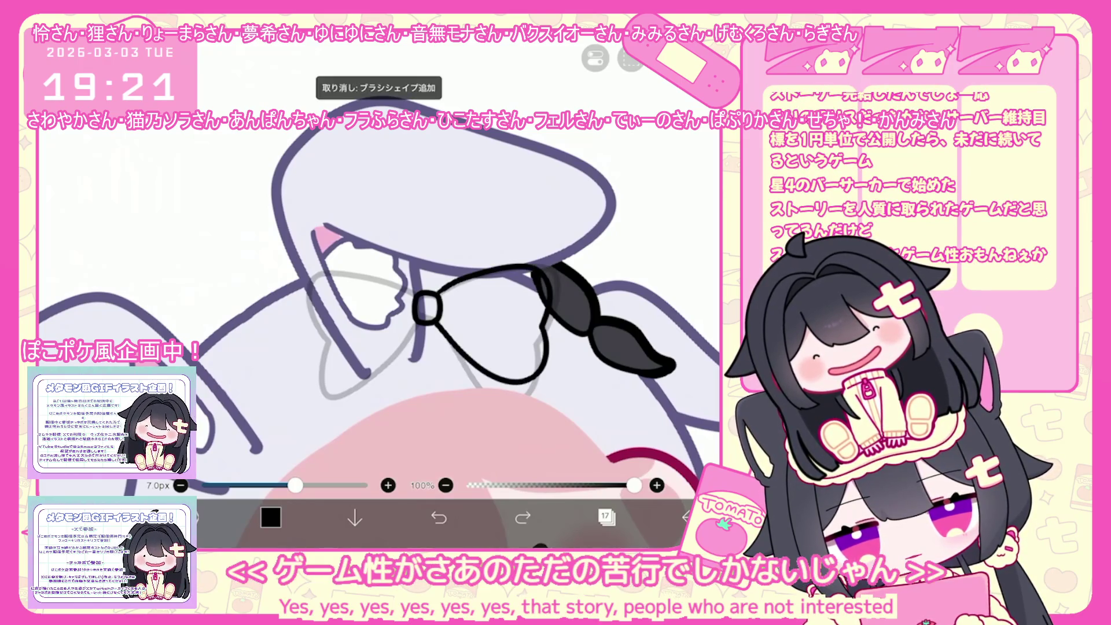
click(411, 287)
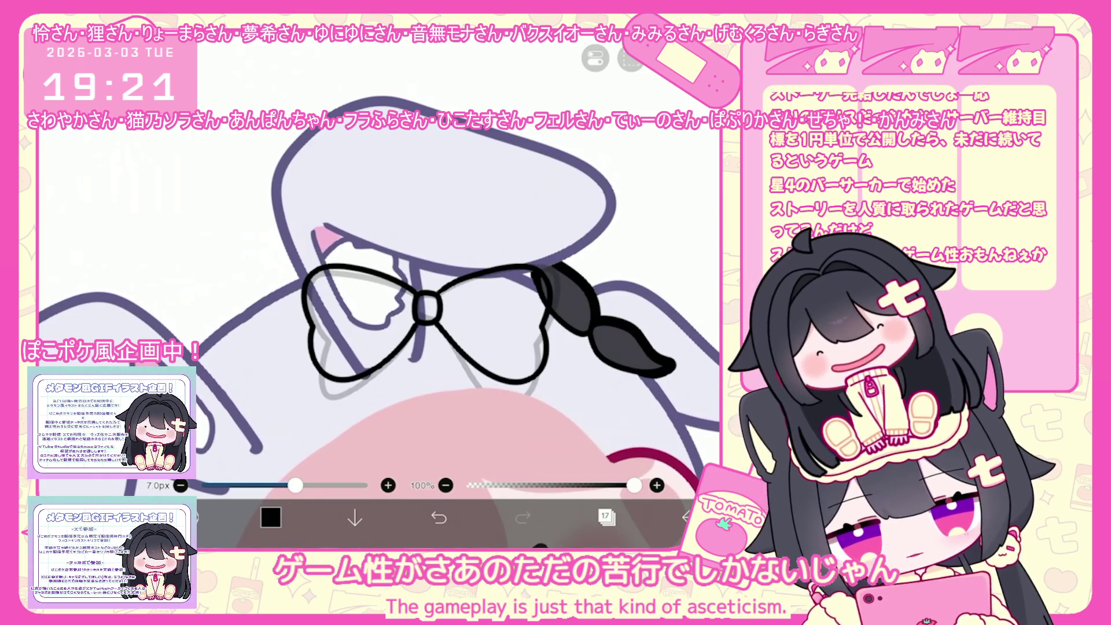
key(ctrl+z)
drag(322, 268, 325, 380)
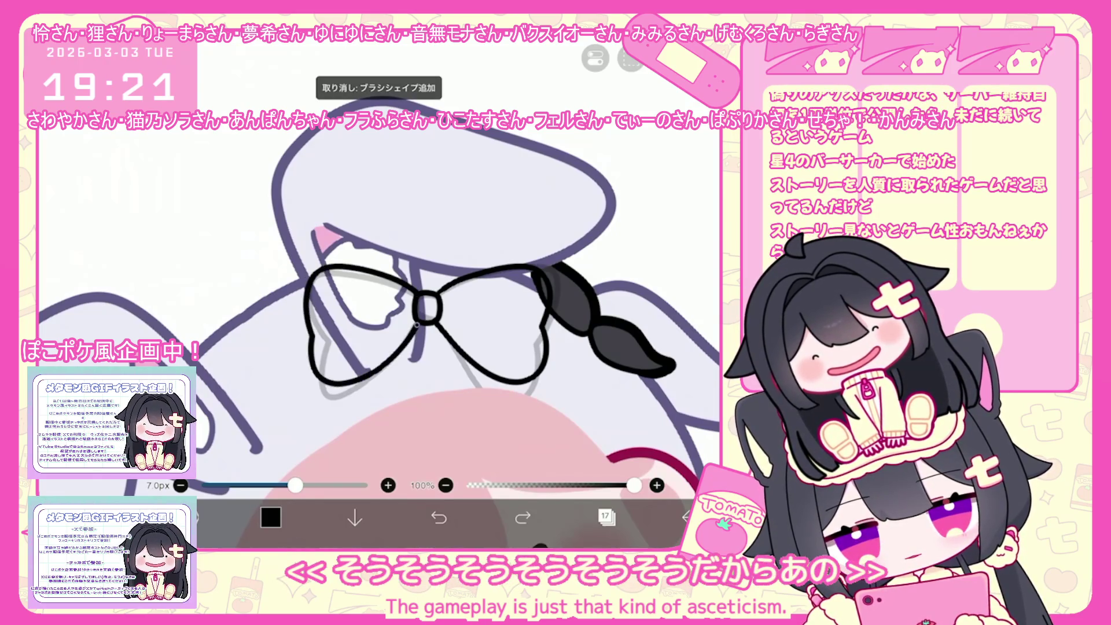
click(417, 324)
click(606, 516)
Step: Add a new folder for the bow above the faded sketch layer
click(636, 305)
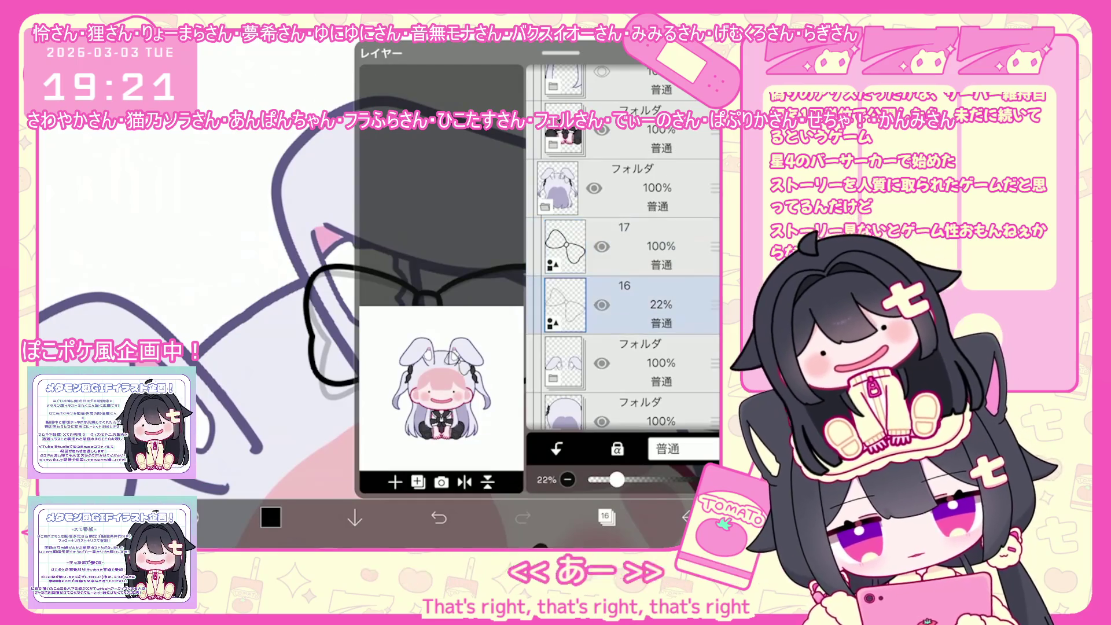
click(417, 482)
click(400, 353)
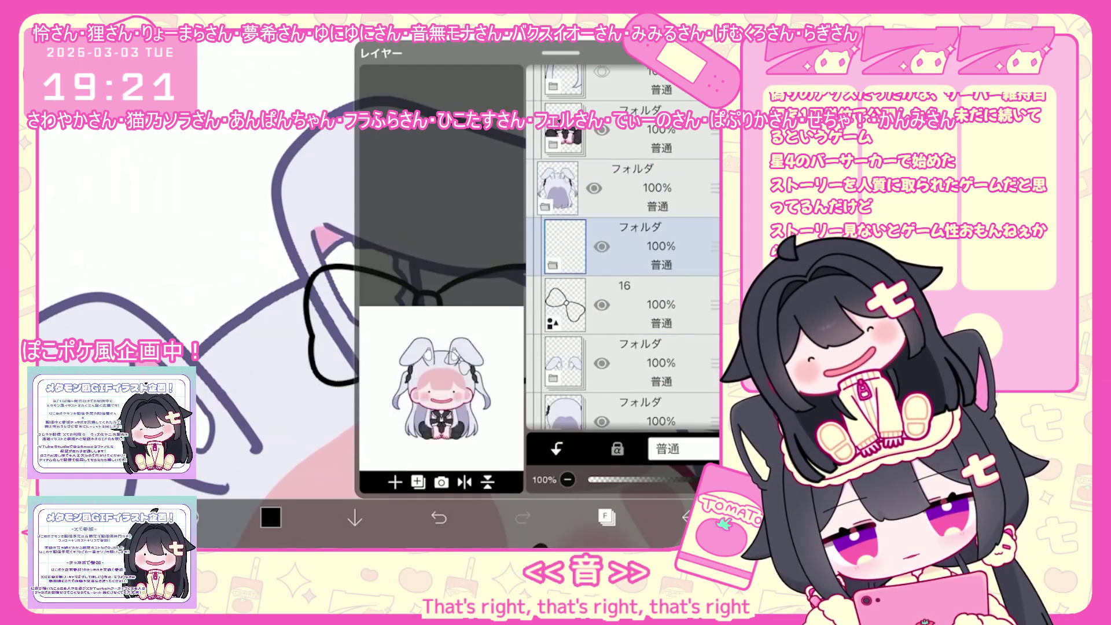
click(395, 482)
click(606, 516)
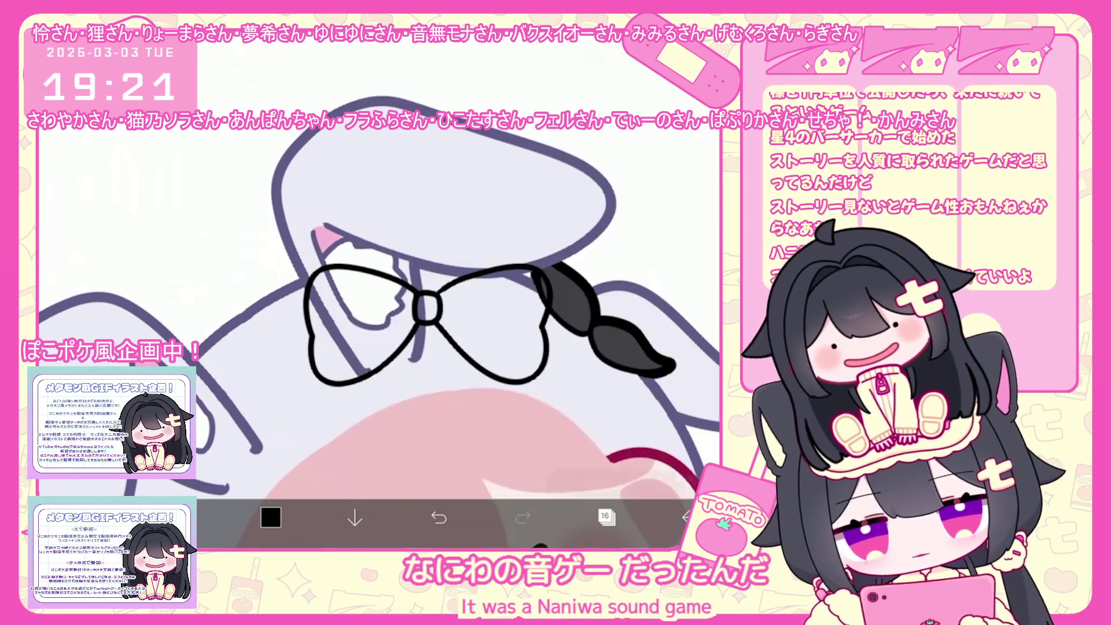
scroll(376, 318, down, 5)
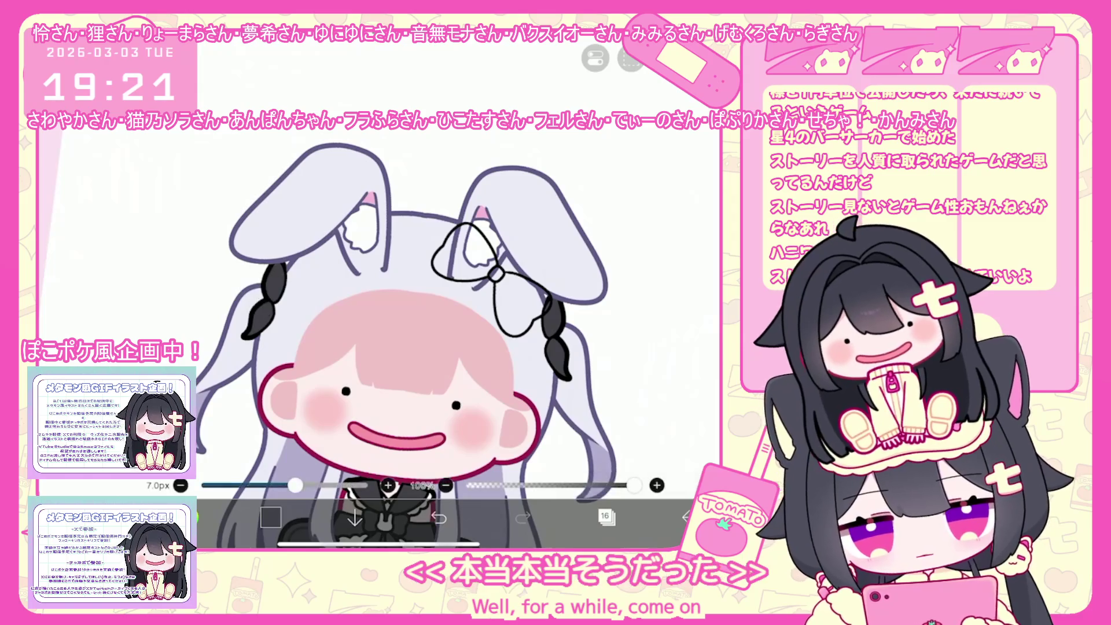
click(606, 516)
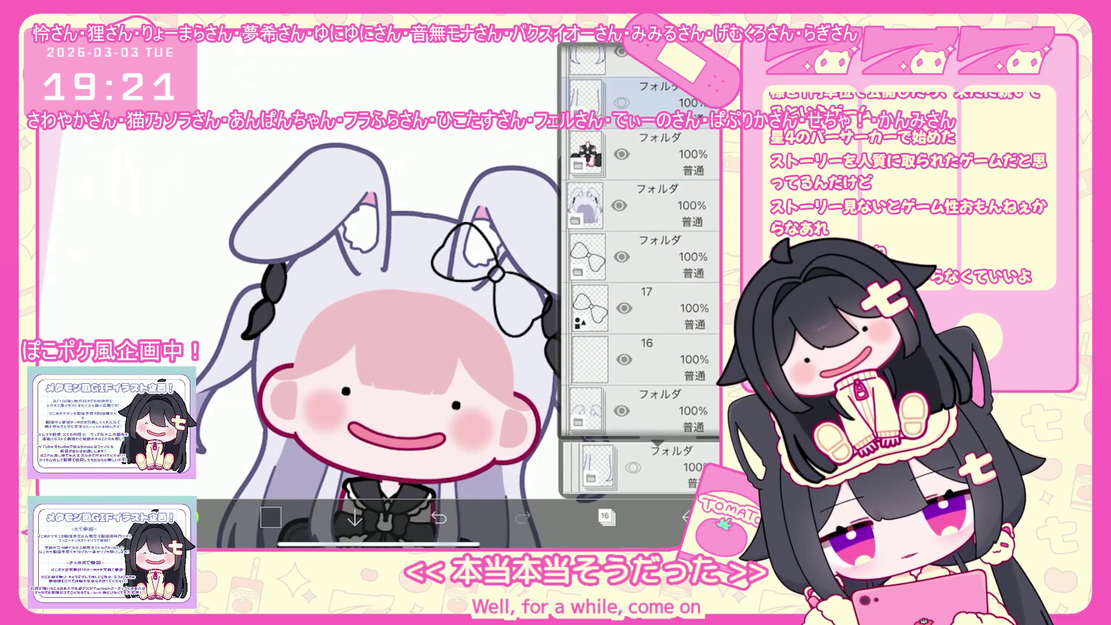
Step: Fill the three bow sections black, duplicate layer 17 and move the copy below layer 16
click(521, 301)
click(463, 255)
click(496, 275)
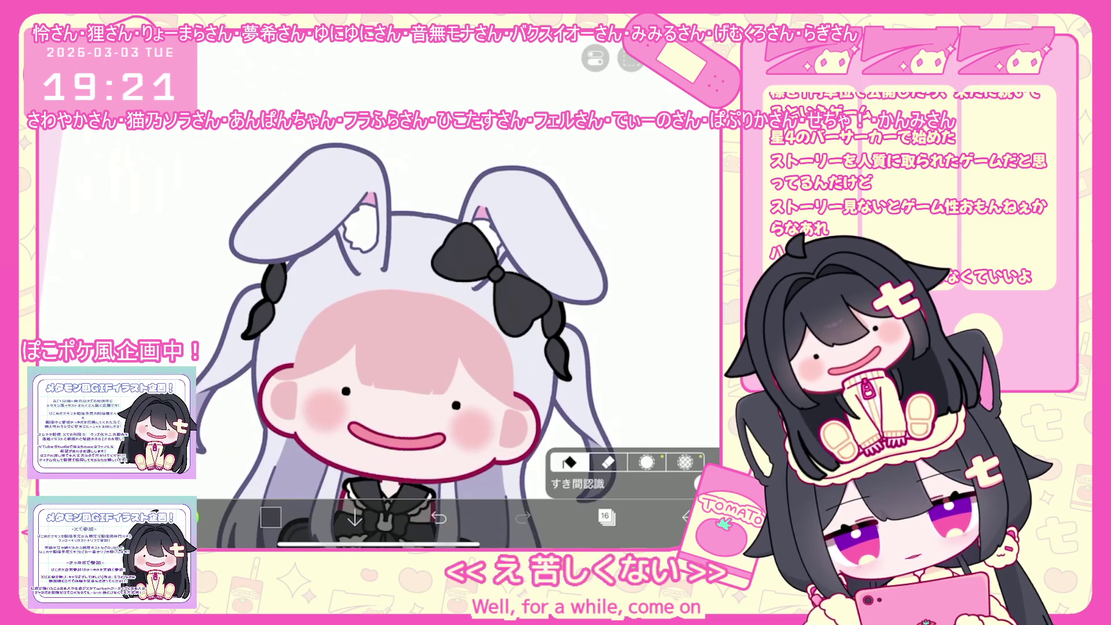
click(605, 516)
click(630, 246)
click(418, 482)
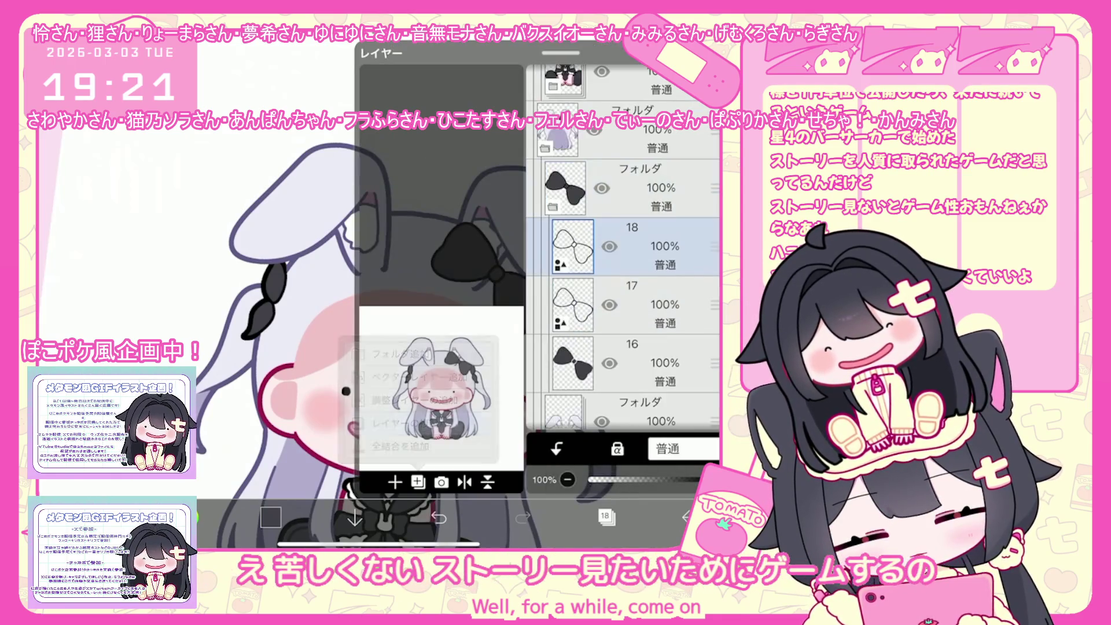
drag(714, 246, 714, 364)
click(606, 516)
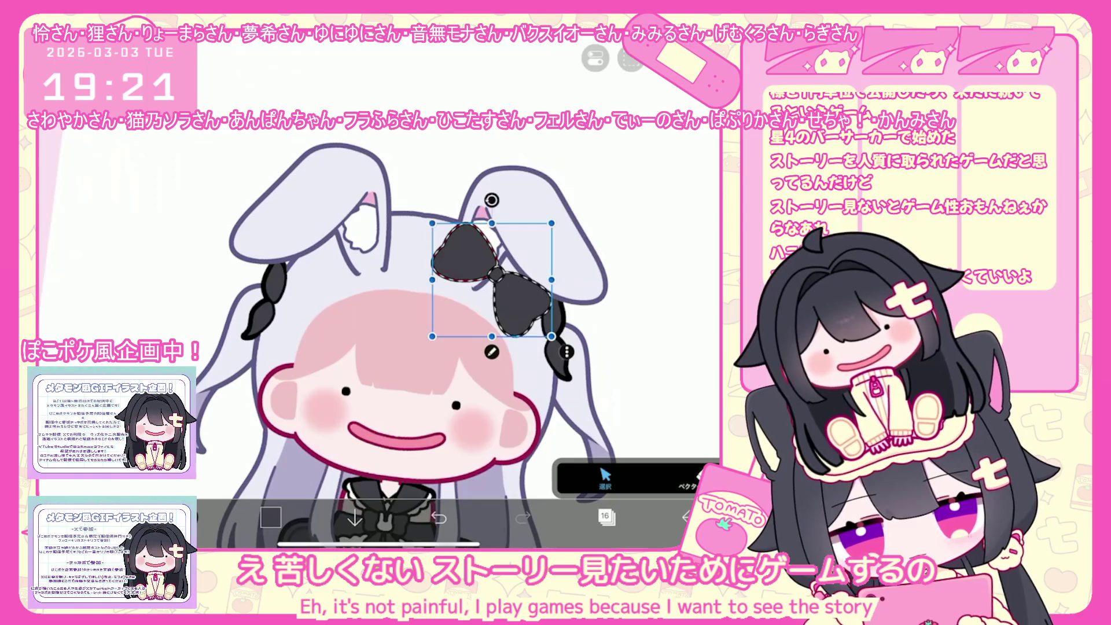
Step: Check the bow shape's properties and re-enable the front hair folder so the bangs show
click(492, 352)
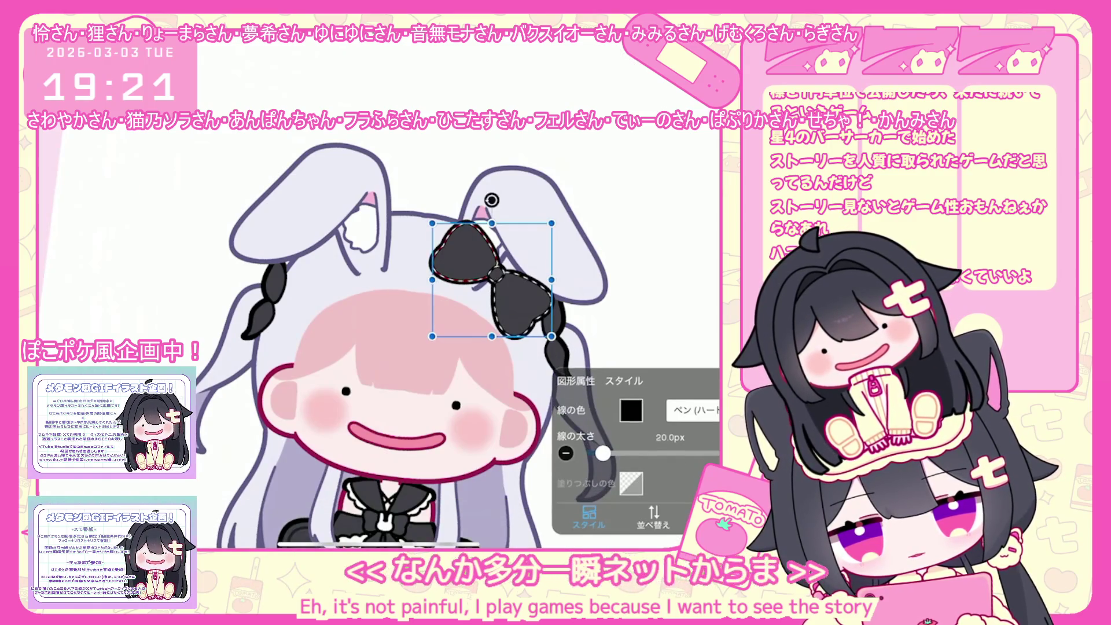
click(605, 516)
scroll(622, 249, up, 3)
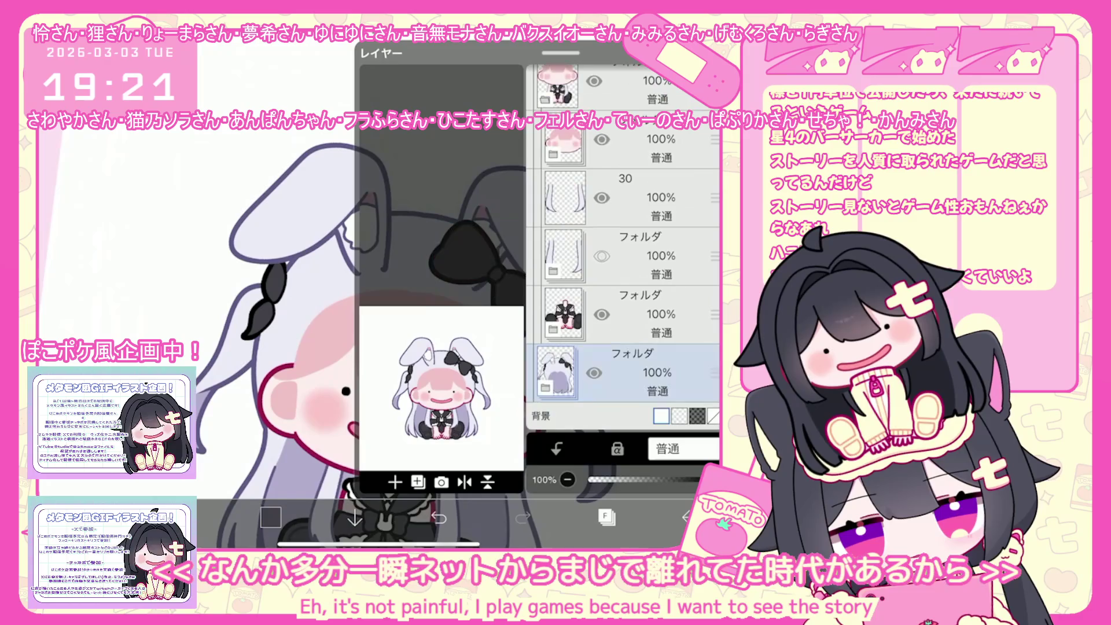
click(637, 258)
scroll(622, 249, up, 1)
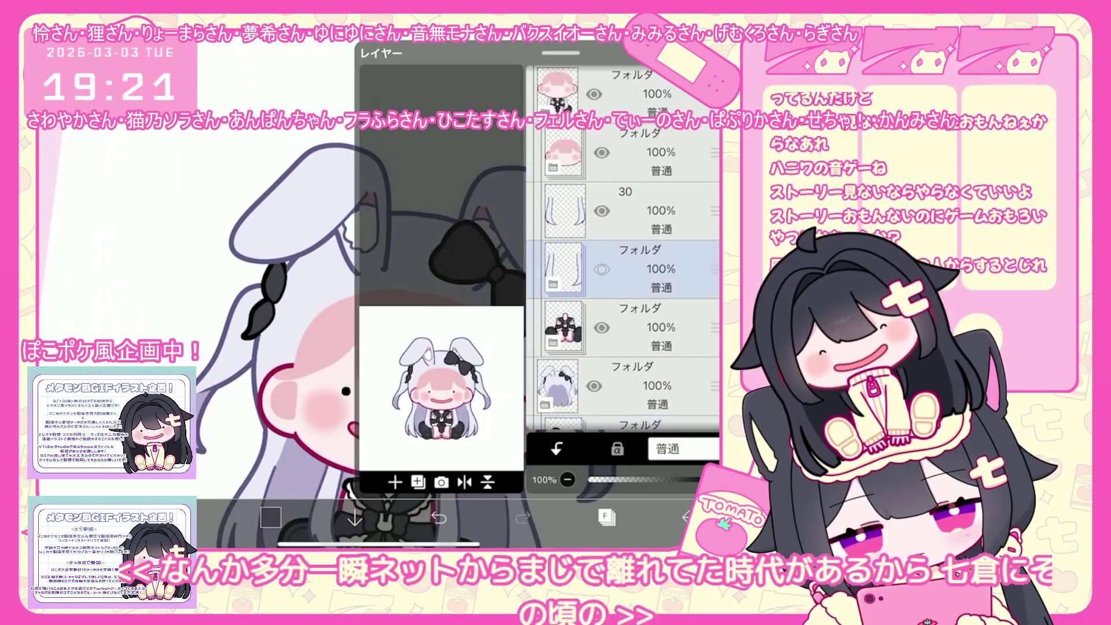
scroll(622, 260, up, 3)
click(637, 207)
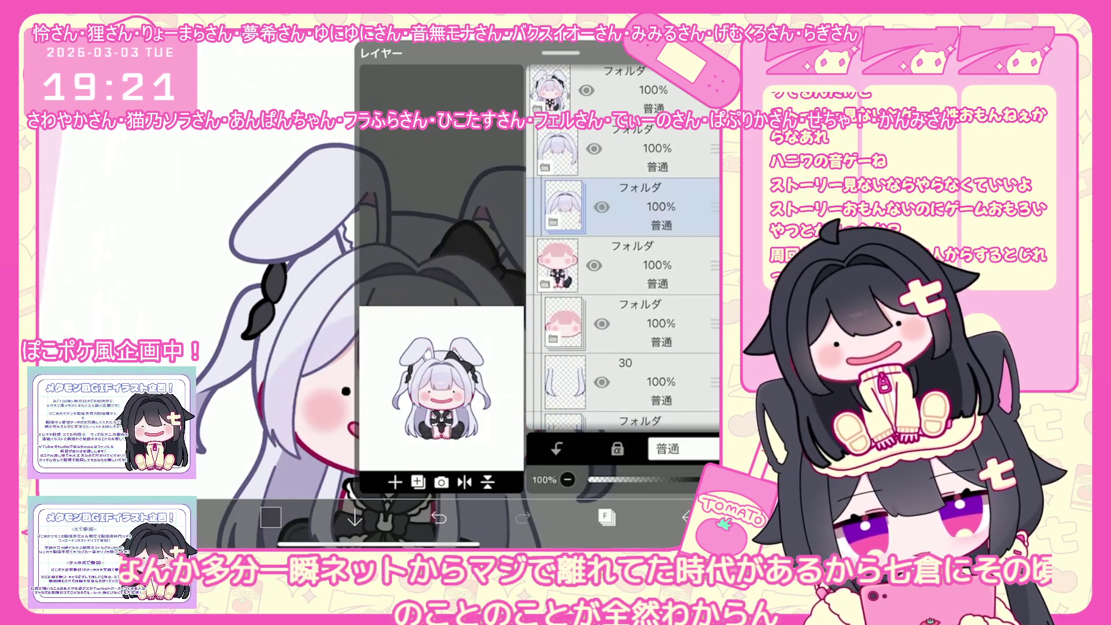
click(606, 516)
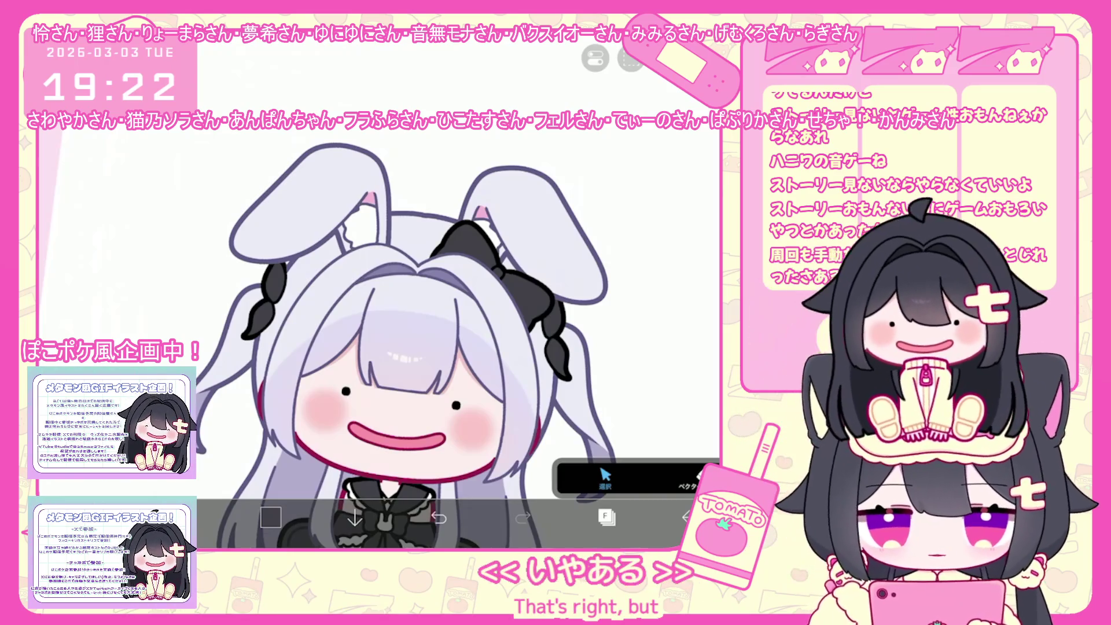
Step: Move the bow group slightly upward on the head with Move/Scale
scroll(399, 341, down, 1)
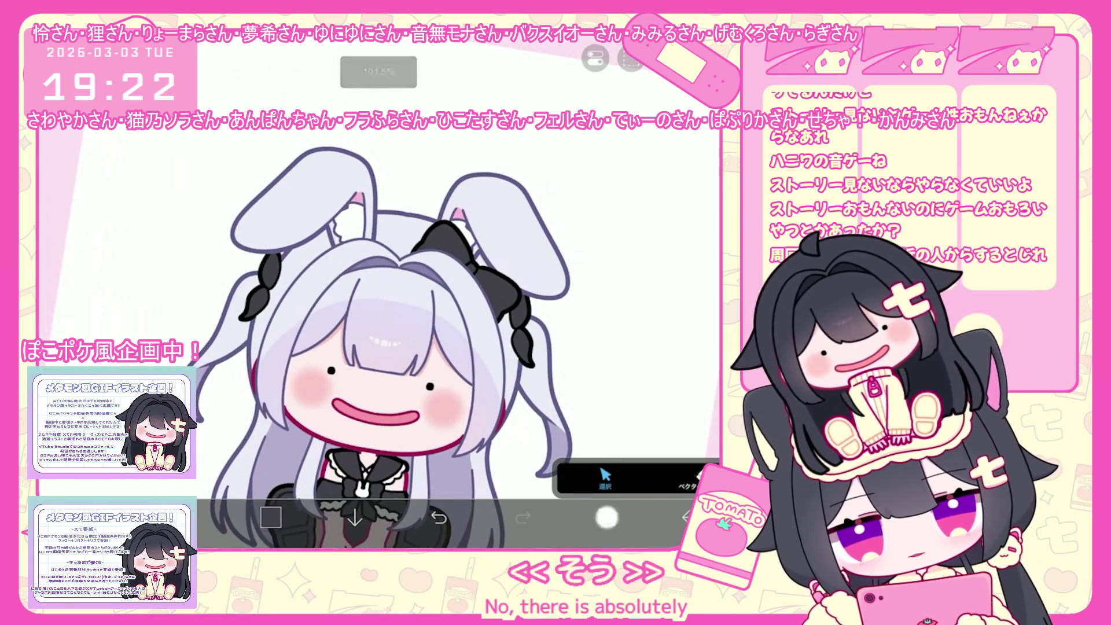
click(606, 517)
click(606, 516)
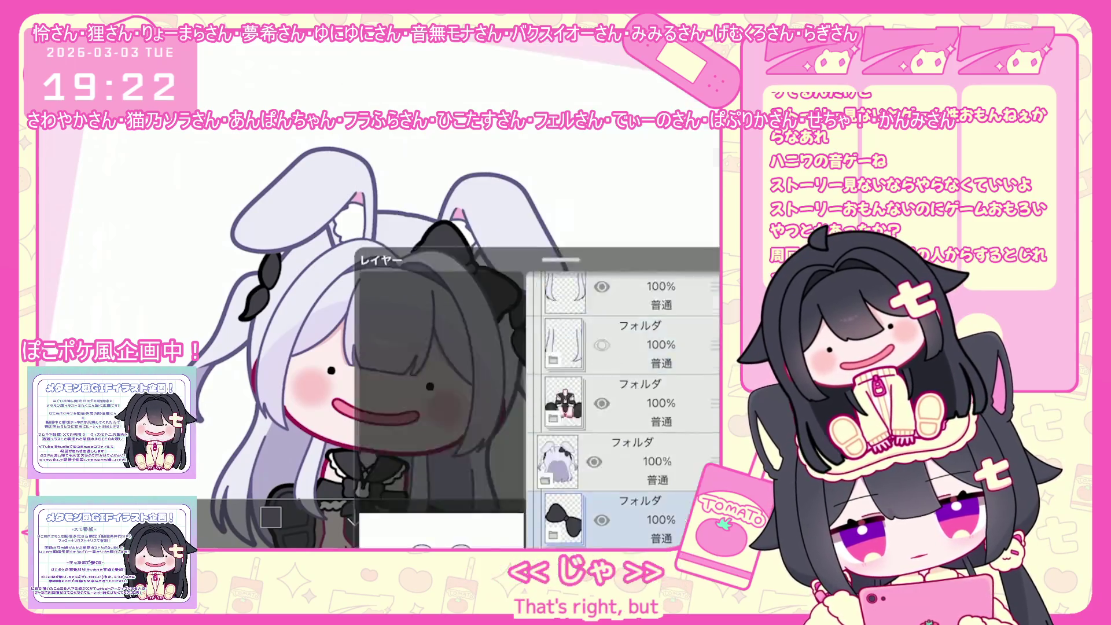
drag(466, 272, 468, 266)
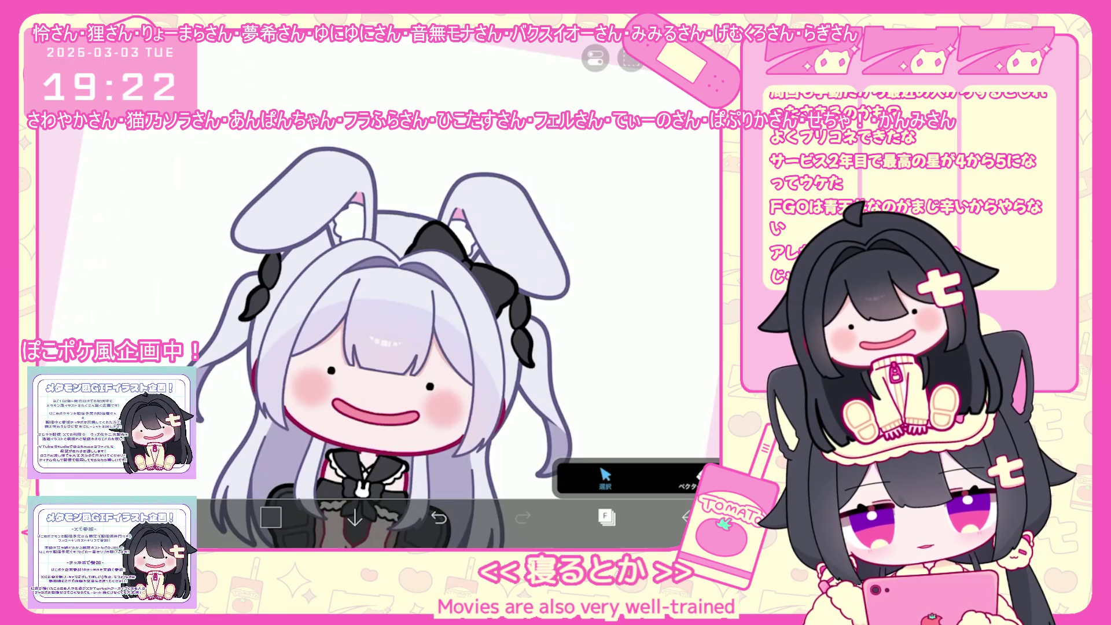
Step: Open the layer list and expand the hair folder's subfolder to reach layer 42
scroll(382, 289, down, 3)
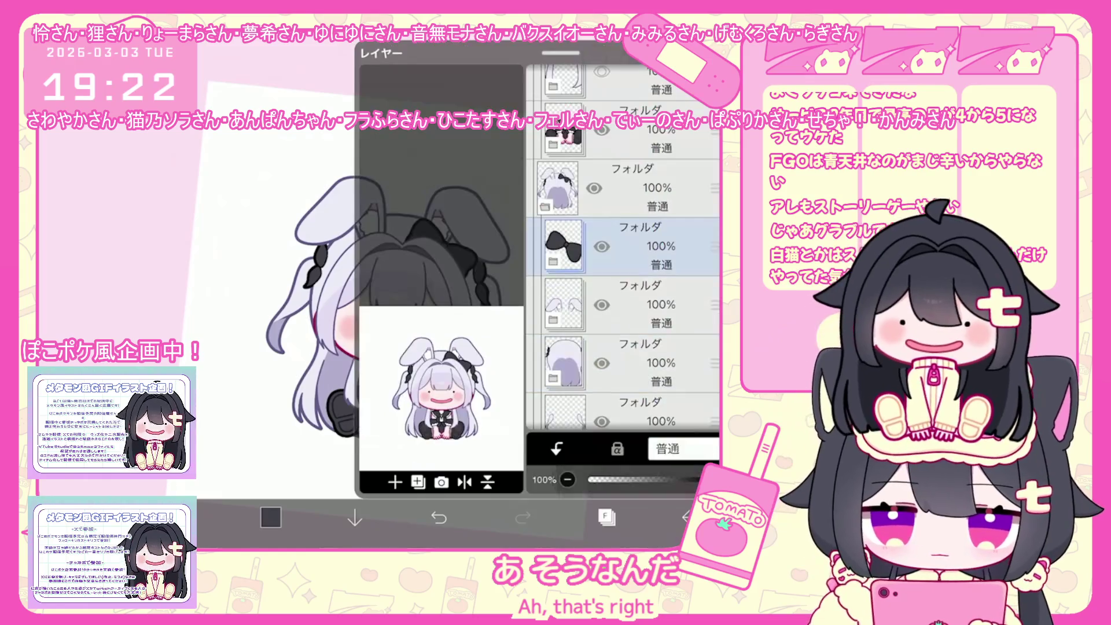
click(606, 516)
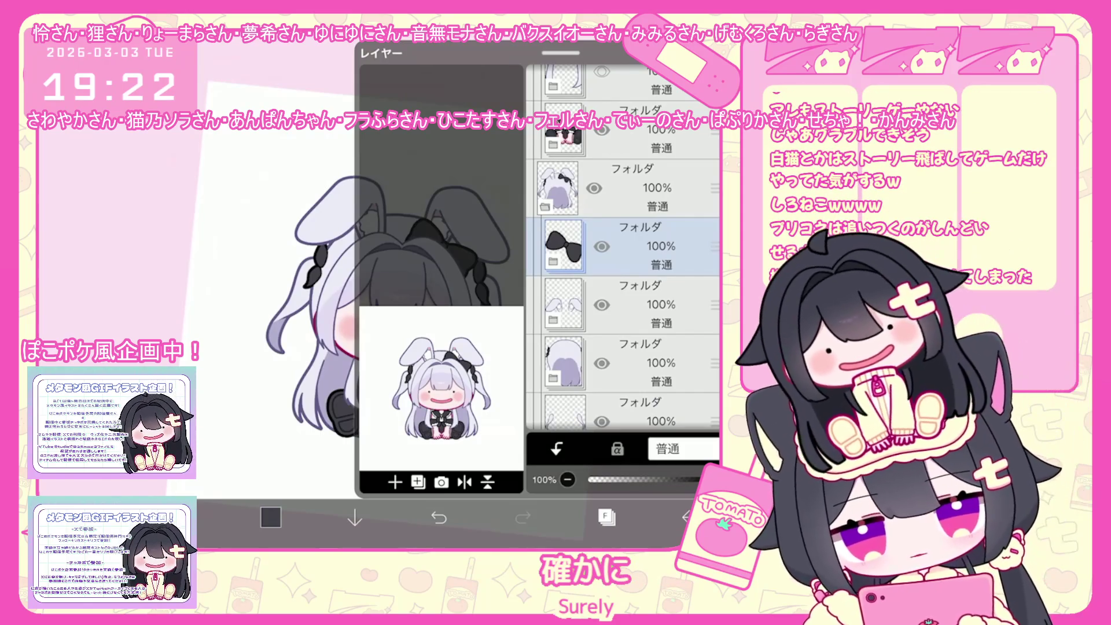
scroll(622, 260, up, 2)
click(637, 276)
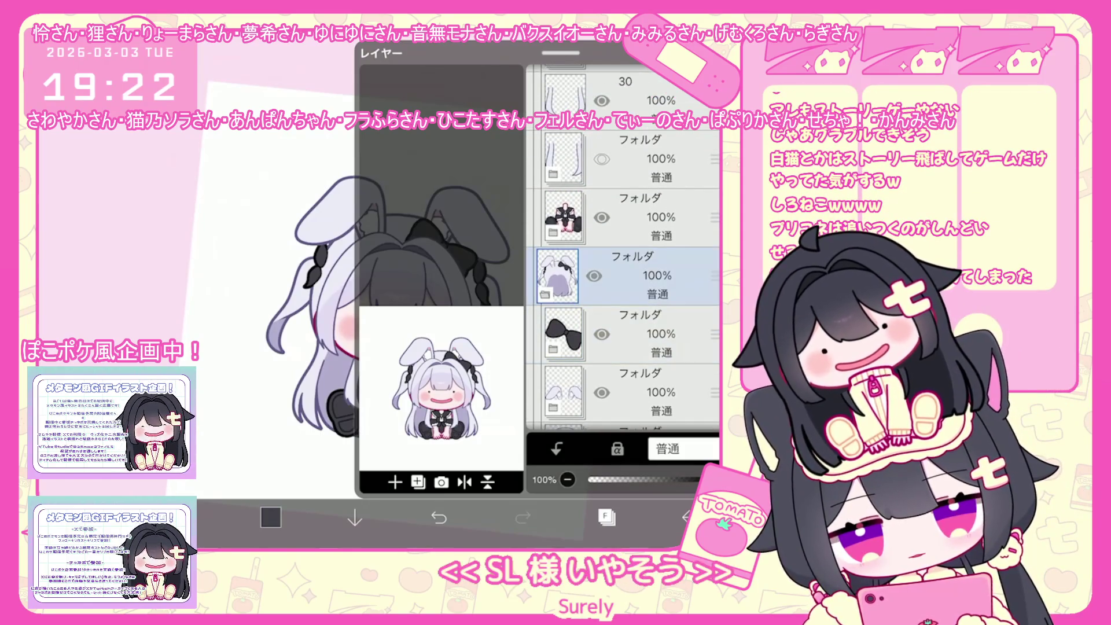
click(636, 245)
Step: Select layer 42, pick black, and zoom in on the braid
click(636, 304)
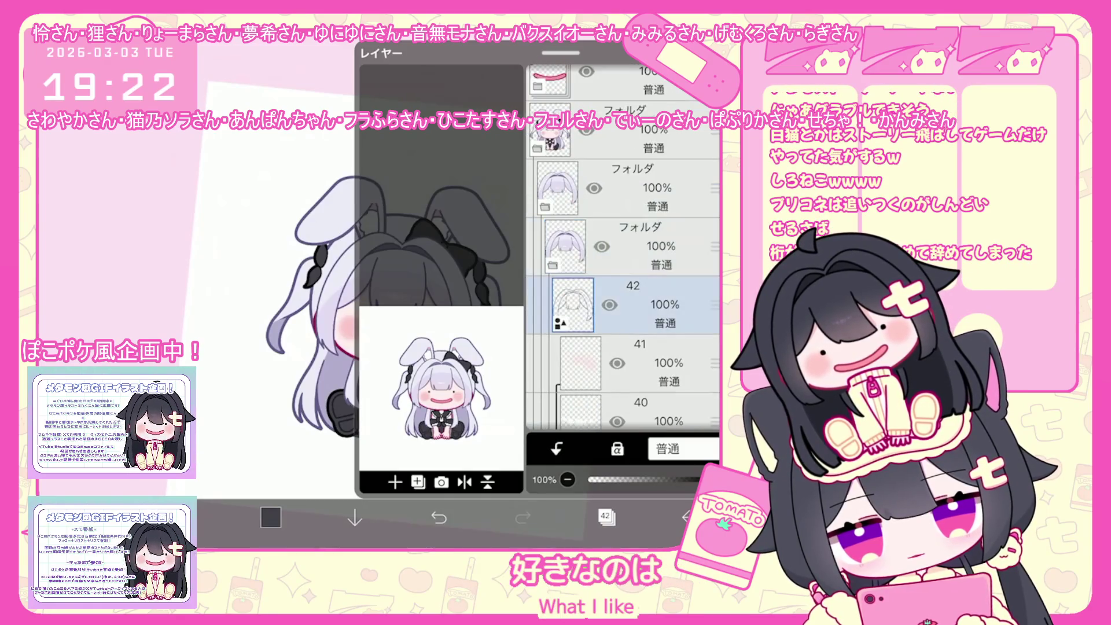
click(270, 517)
click(191, 517)
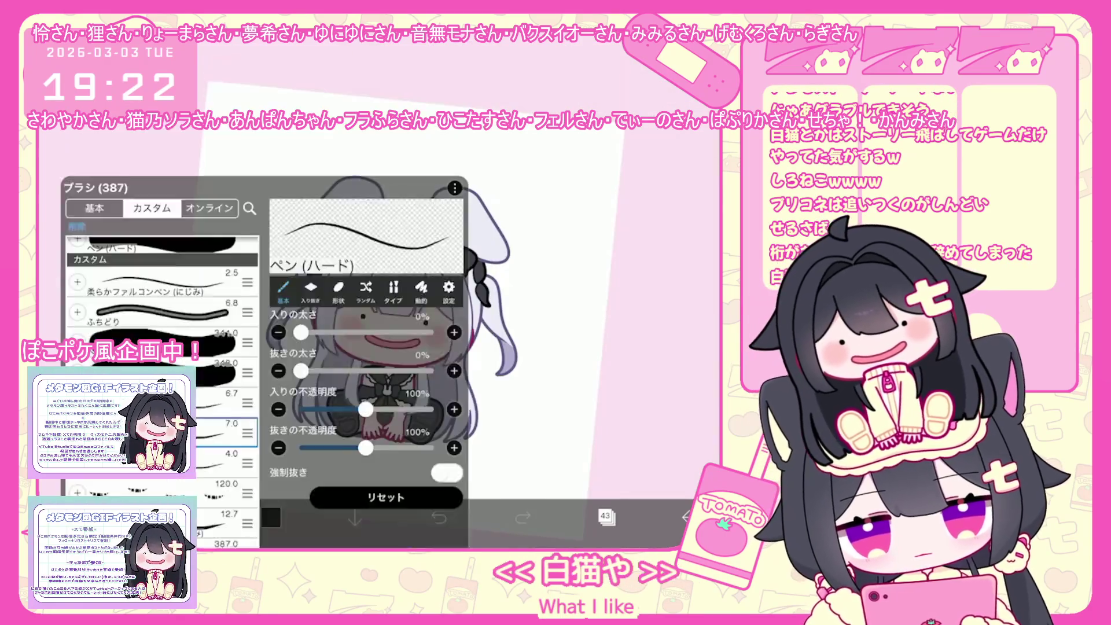
scroll(347, 260, up, 3)
scroll(263, 293, up, 3)
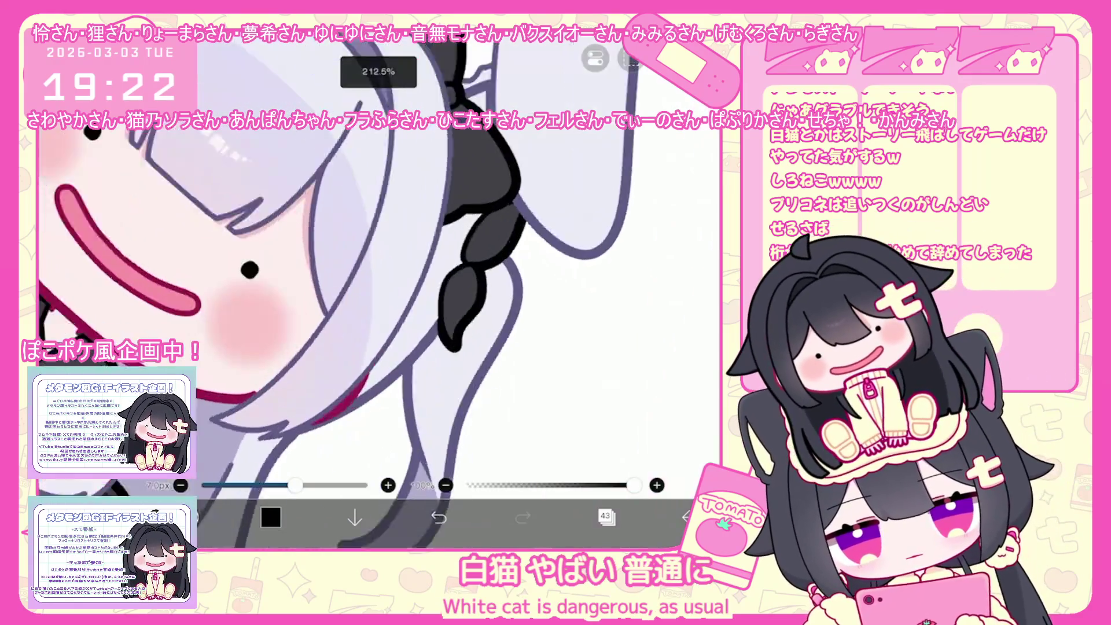
scroll(263, 294, up, 3)
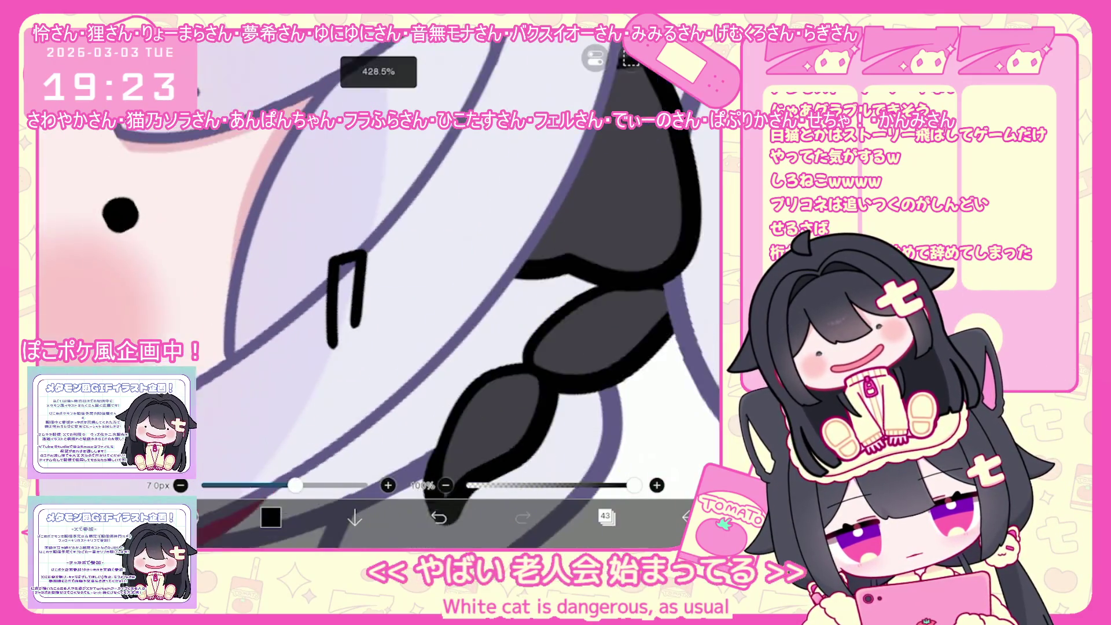
scroll(367, 286, down, 1)
Step: Undo the failed attempts and draw a thin black bar outline beside the braid
key(ctrl+z)
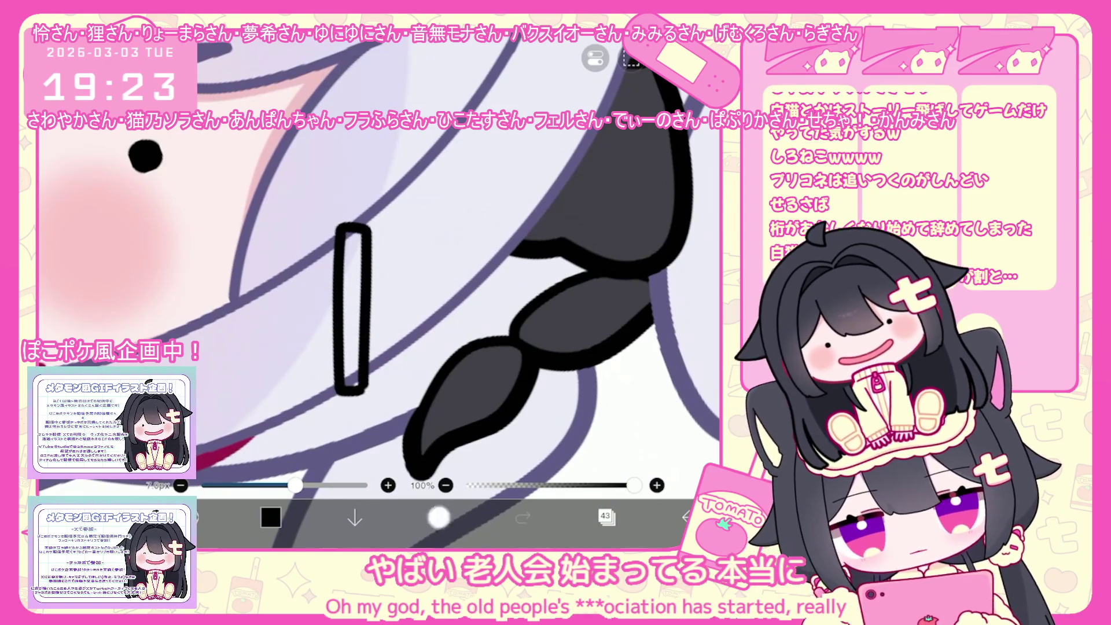
key(ctrl+z)
key(ctrl+z)
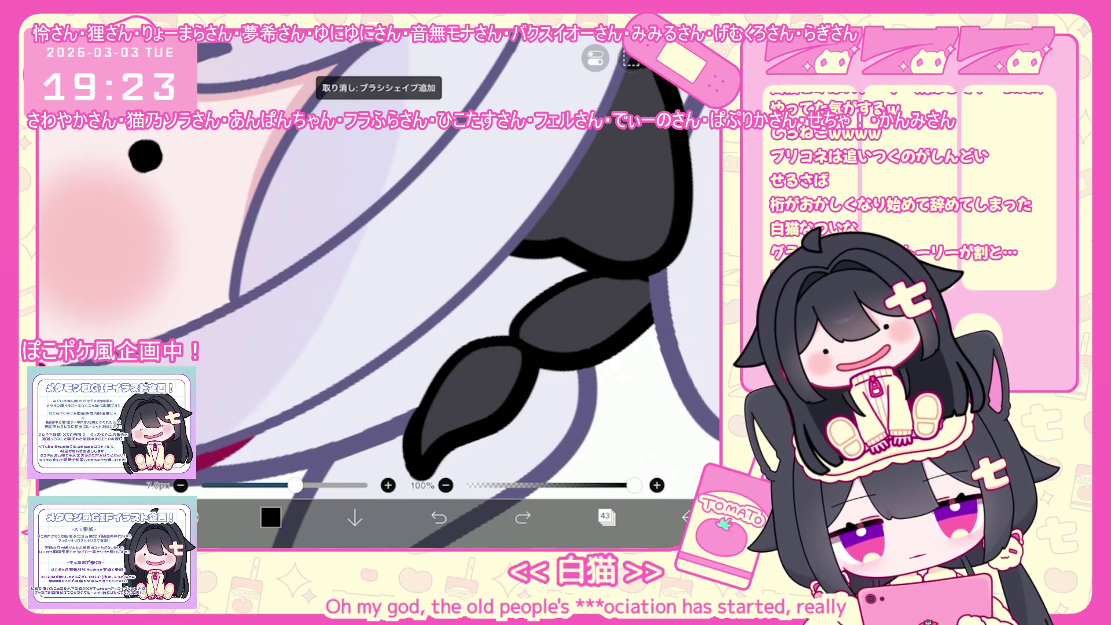
mouse_move(342, 222)
mouse_down()
mouse_move(373, 379)
mouse_move(362, 227)
mouse_up()
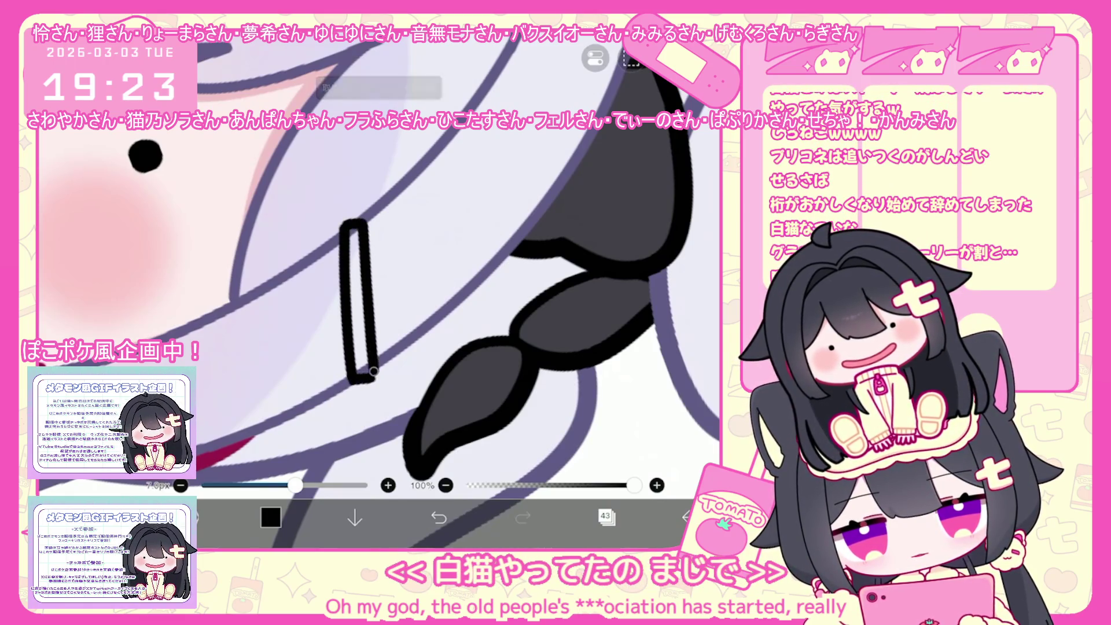
scroll(379, 289, down, 5)
scroll(379, 289, up, 4)
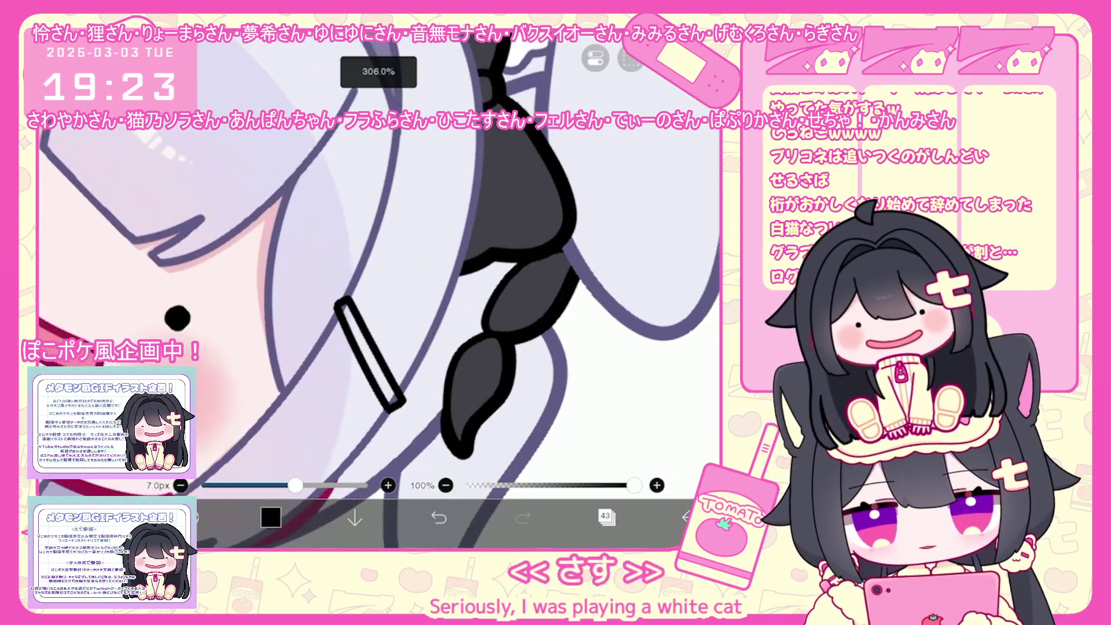
key(ctrl+z)
scroll(379, 289, up, 3)
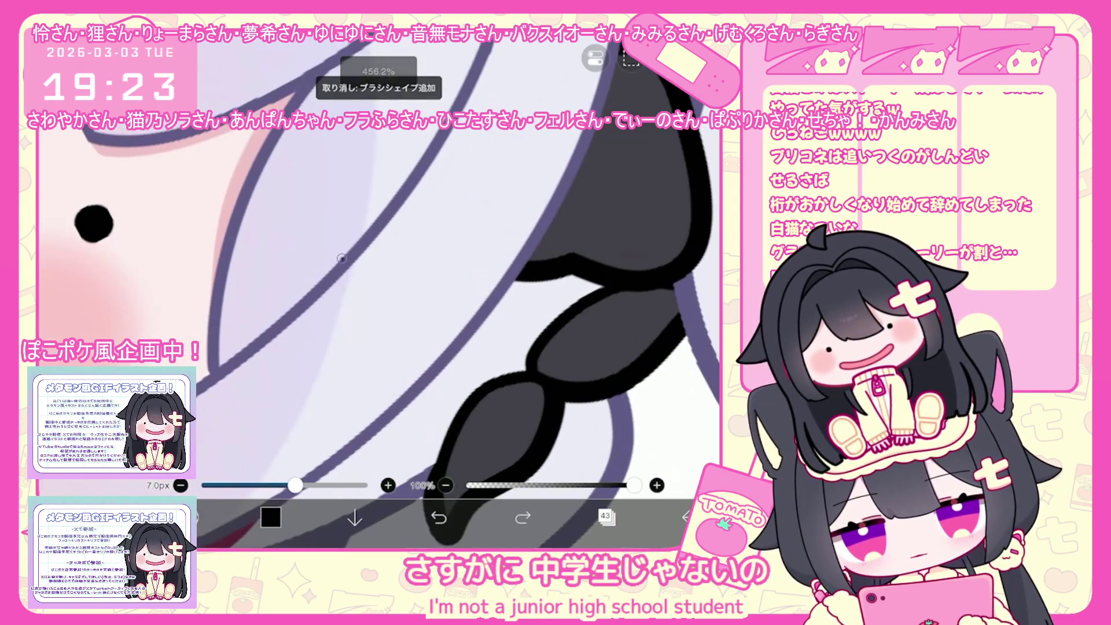
drag(341, 258, 362, 436)
drag(334, 271, 368, 444)
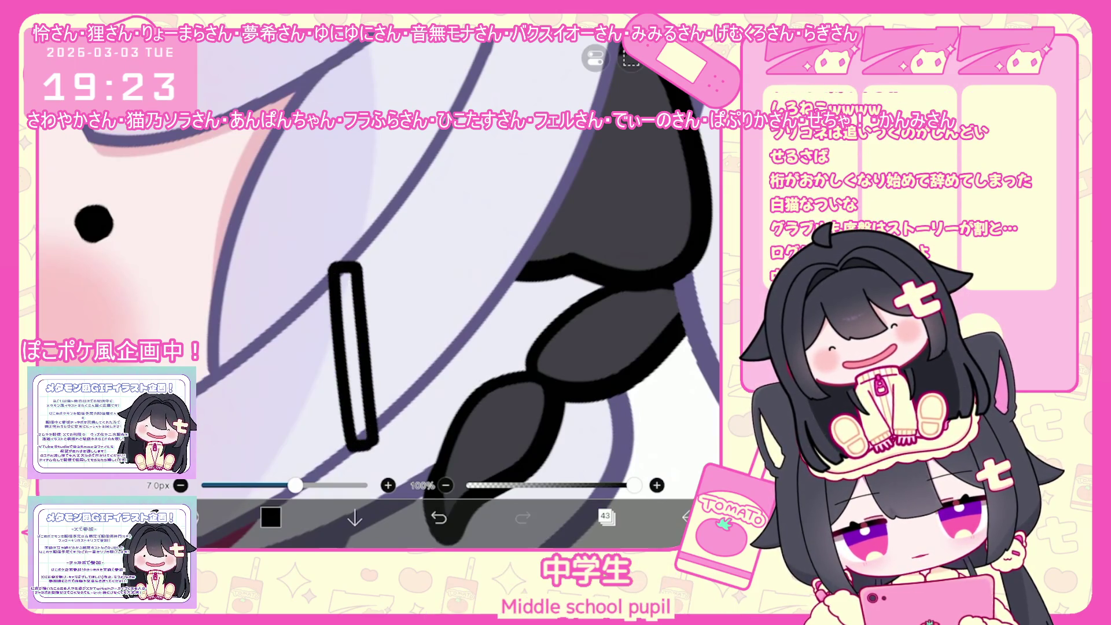
scroll(379, 289, down, 2)
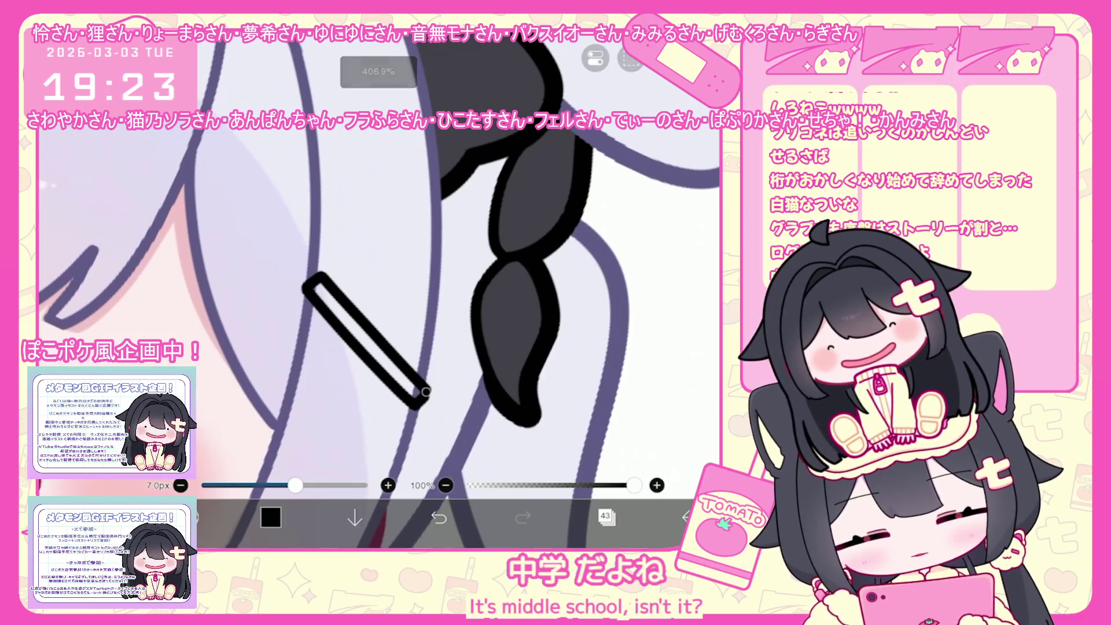
Step: Duplicate the hairpin bar layer and rotate the copy so the two bars cross
click(605, 516)
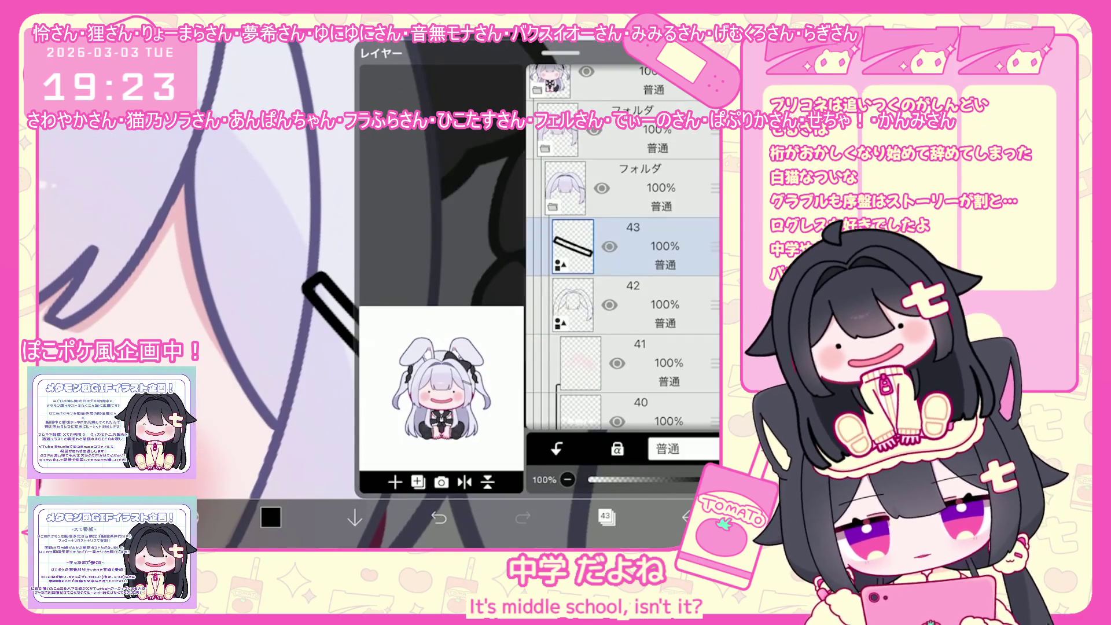
click(418, 482)
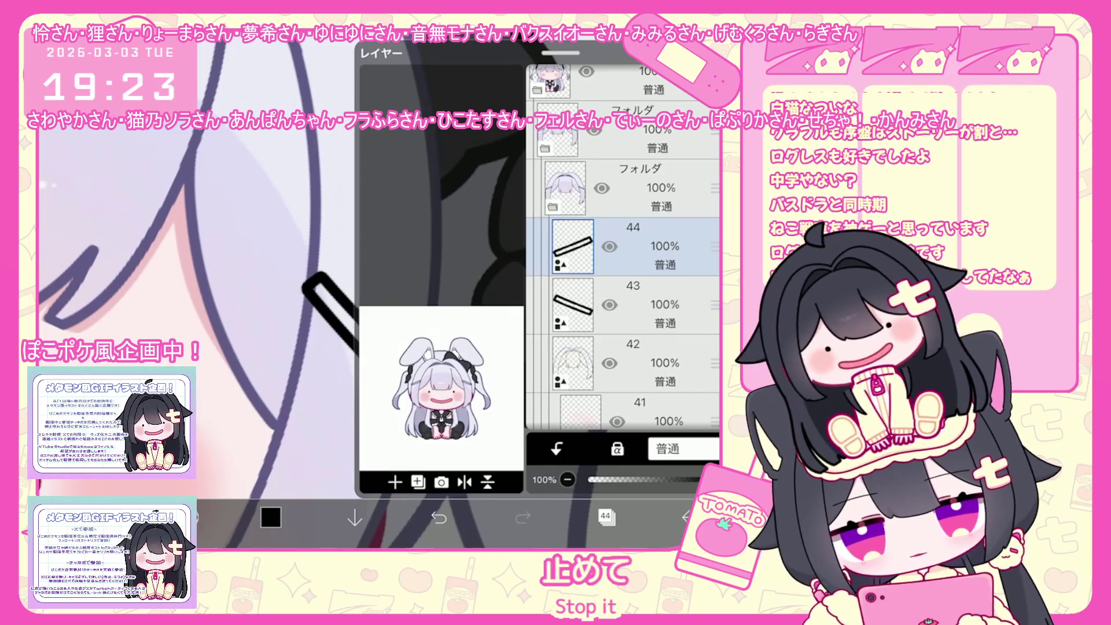
click(605, 516)
scroll(379, 289, down, 5)
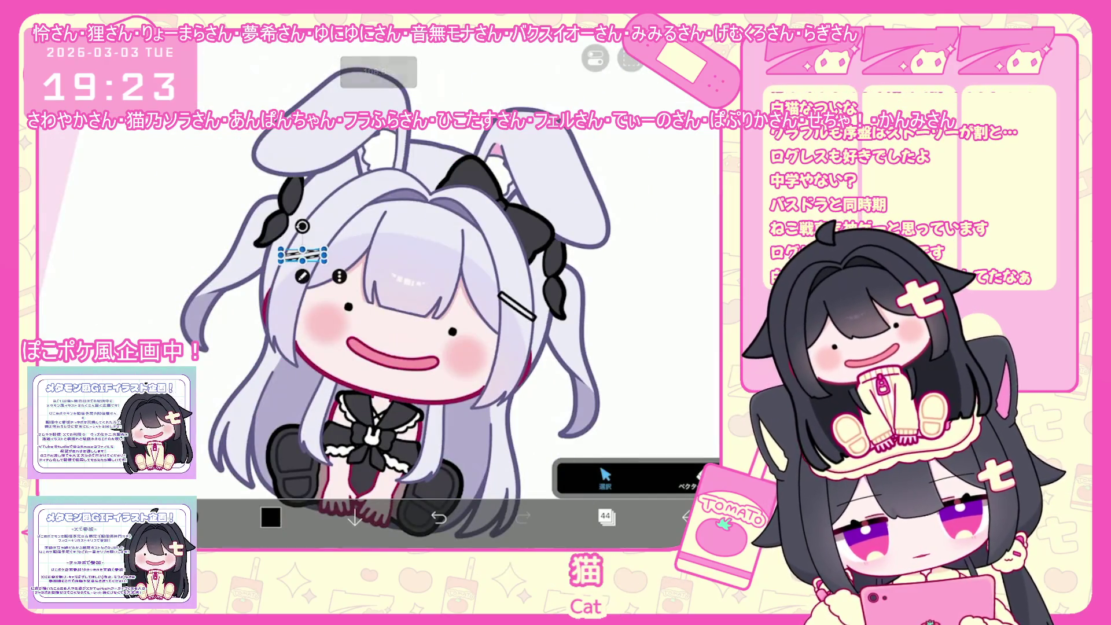
scroll(578, 286, up, 5)
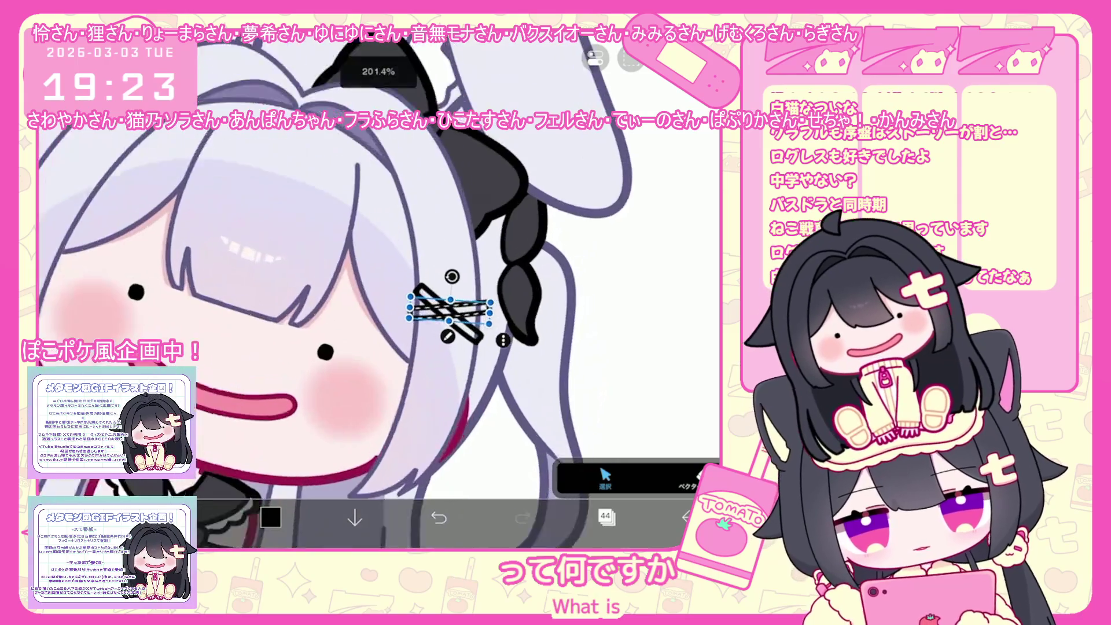
drag(411, 299, 392, 302)
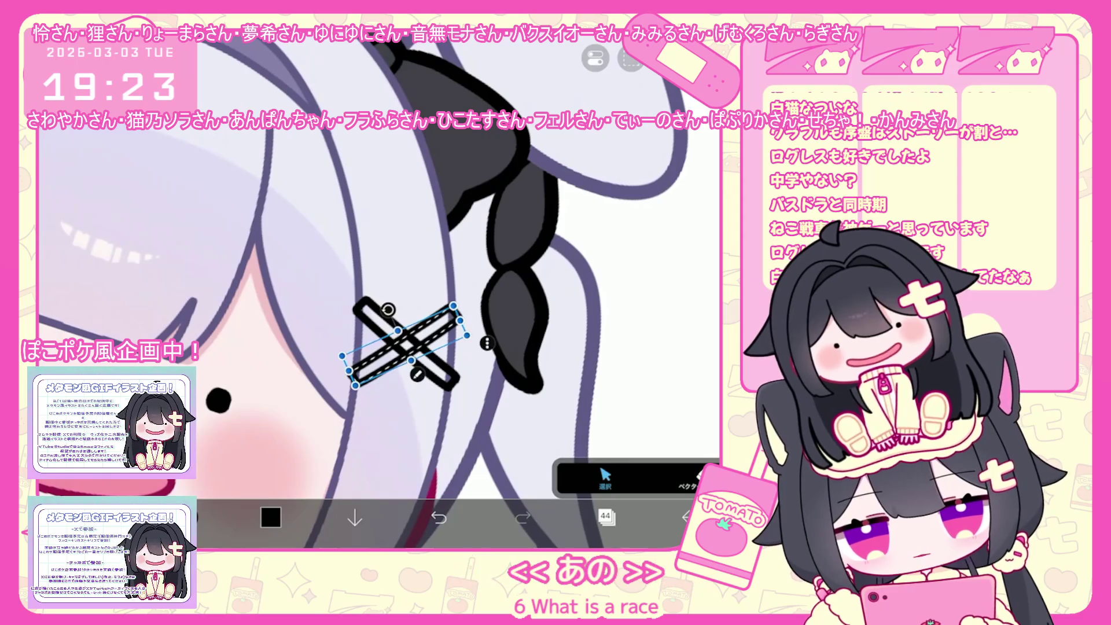
Step: Merge the rotated stroke down into layer 43 and add a new empty layer
click(605, 516)
click(578, 445)
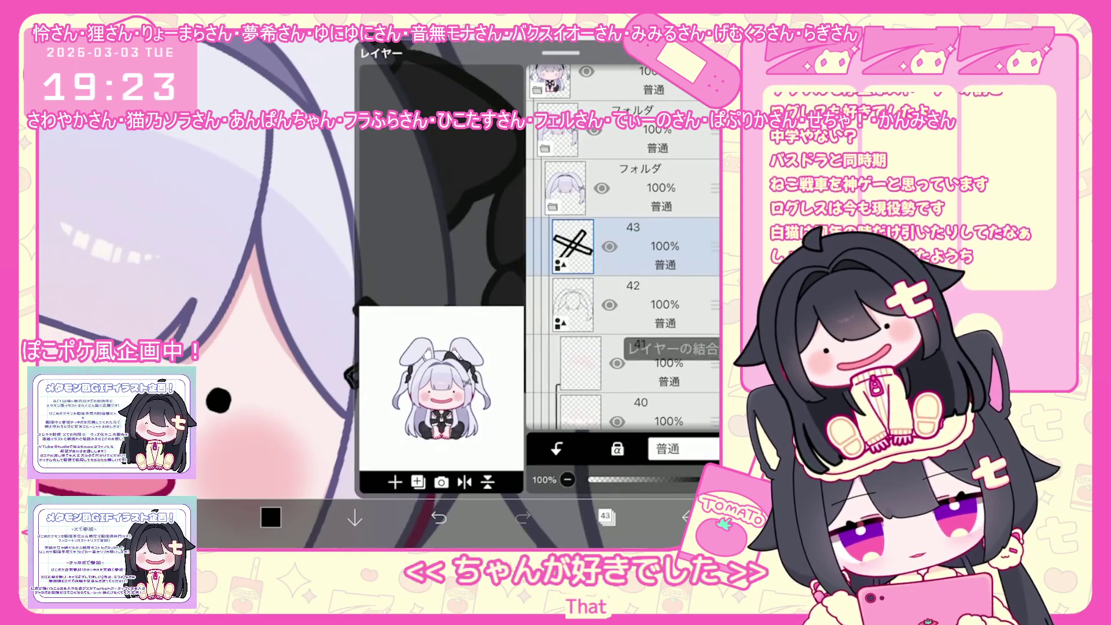
click(605, 516)
scroll(379, 289, up, 3)
click(373, 367)
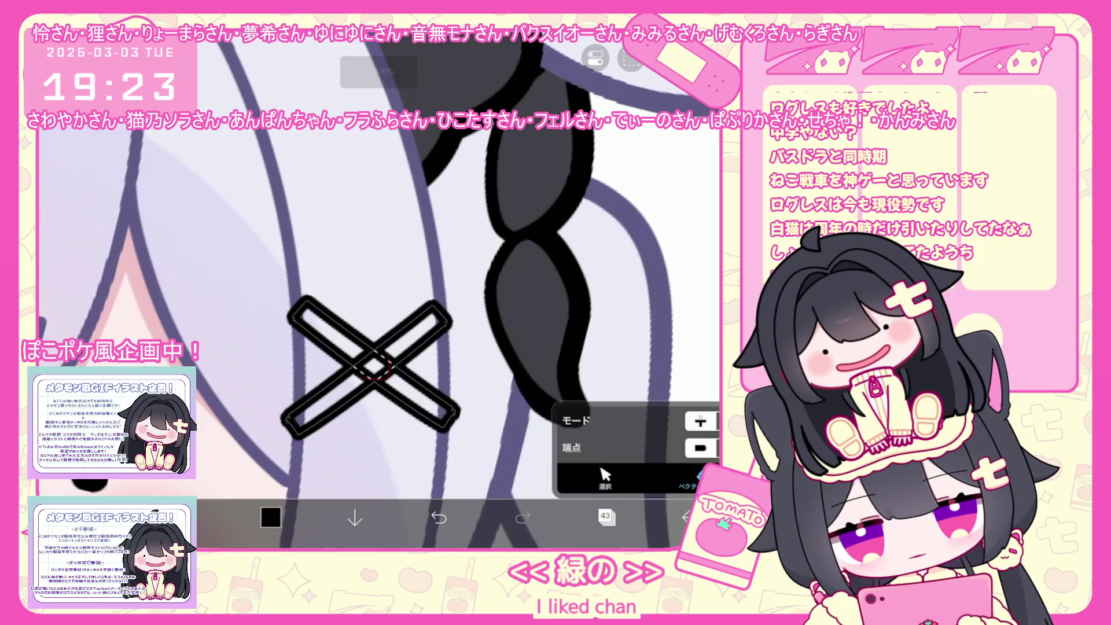
click(605, 516)
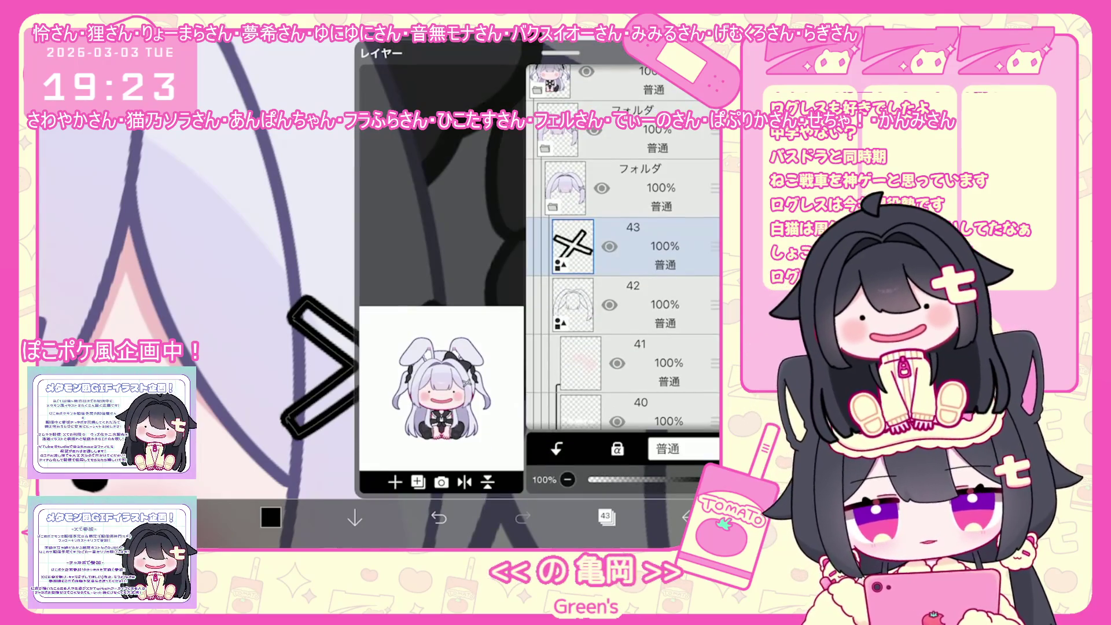
click(395, 482)
drag(715, 246, 715, 305)
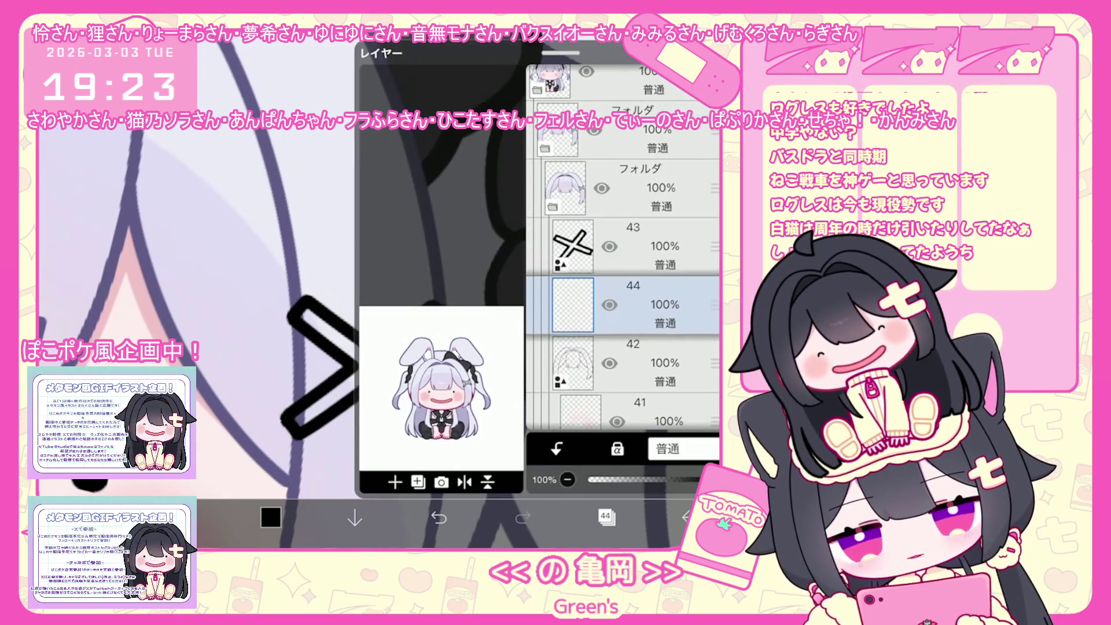
click(605, 516)
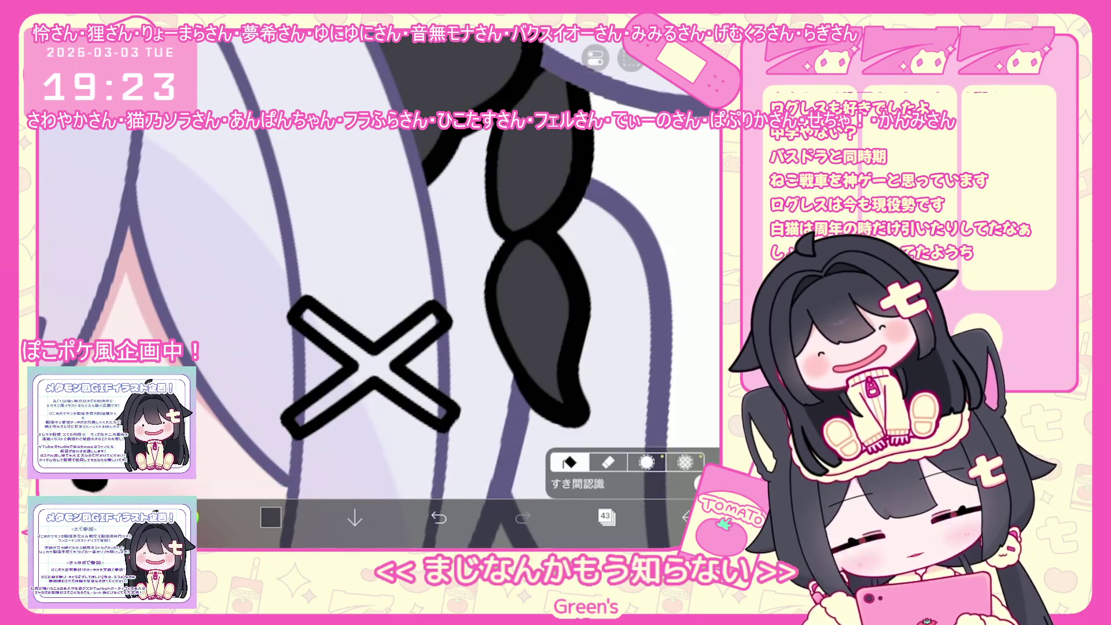
click(370, 365)
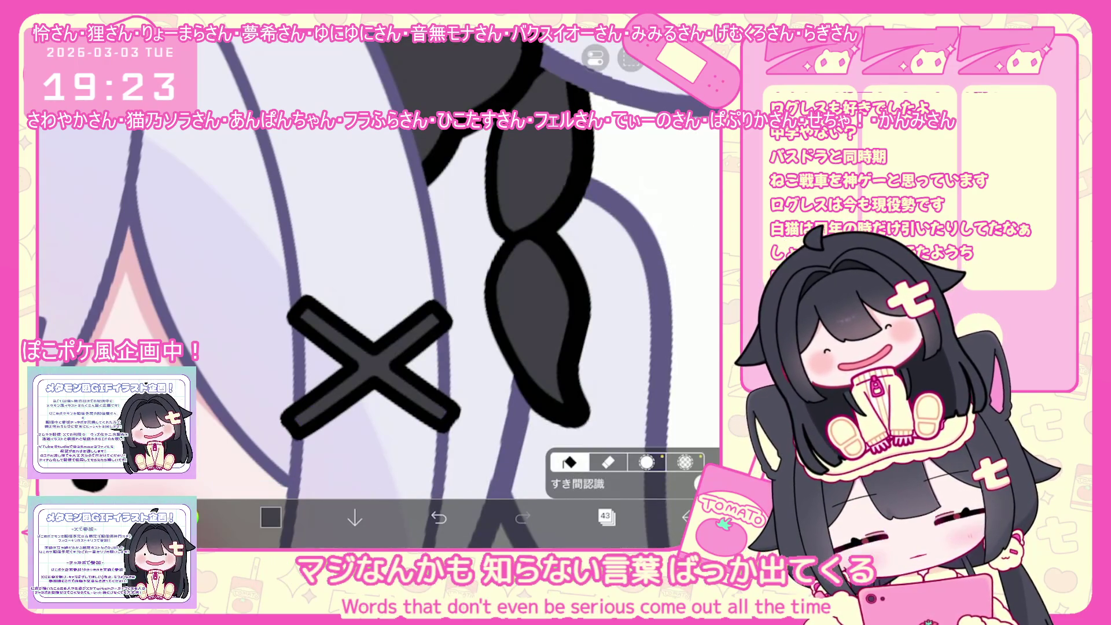
scroll(379, 289, down, 5)
key(ctrl+z)
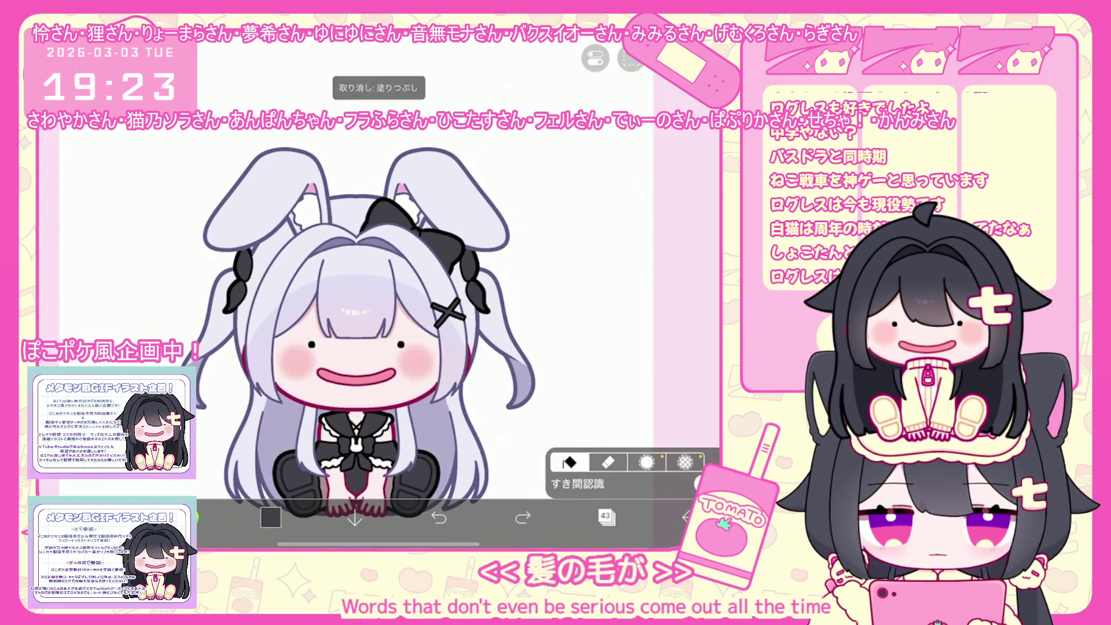
scroll(347, 318, up, 3)
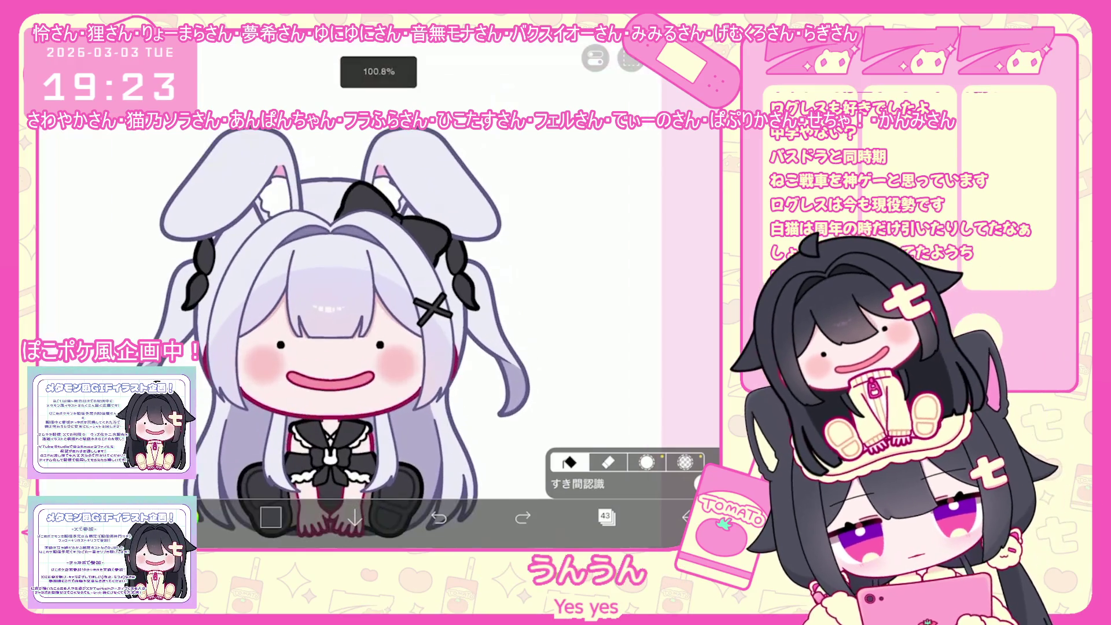
click(606, 516)
Step: Add a new folder and move layer 44 into it
click(395, 482)
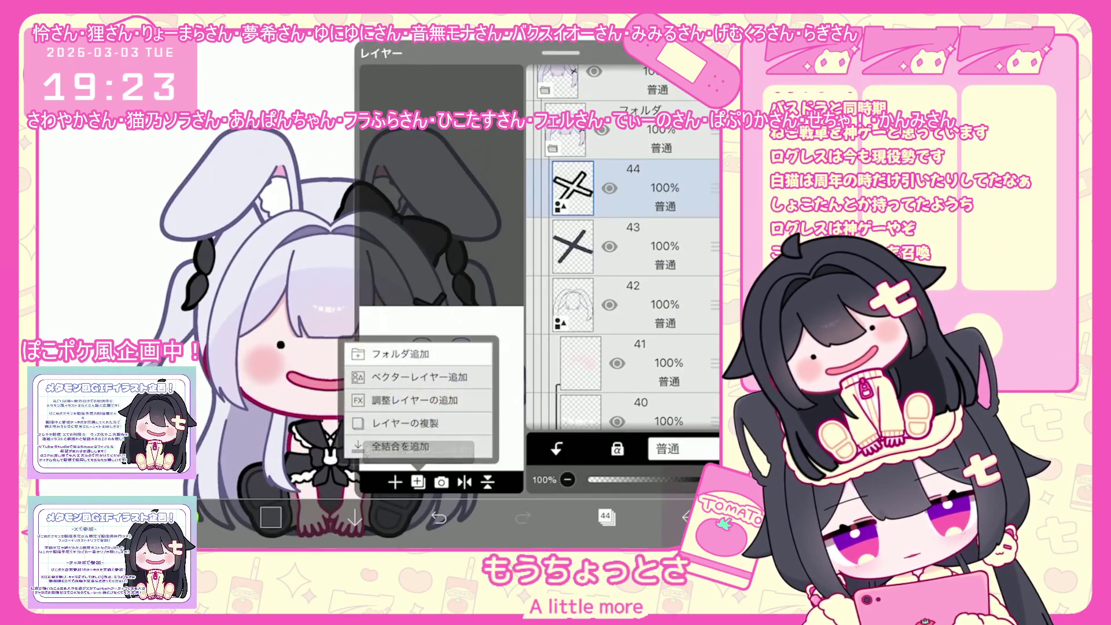
click(405, 349)
click(636, 362)
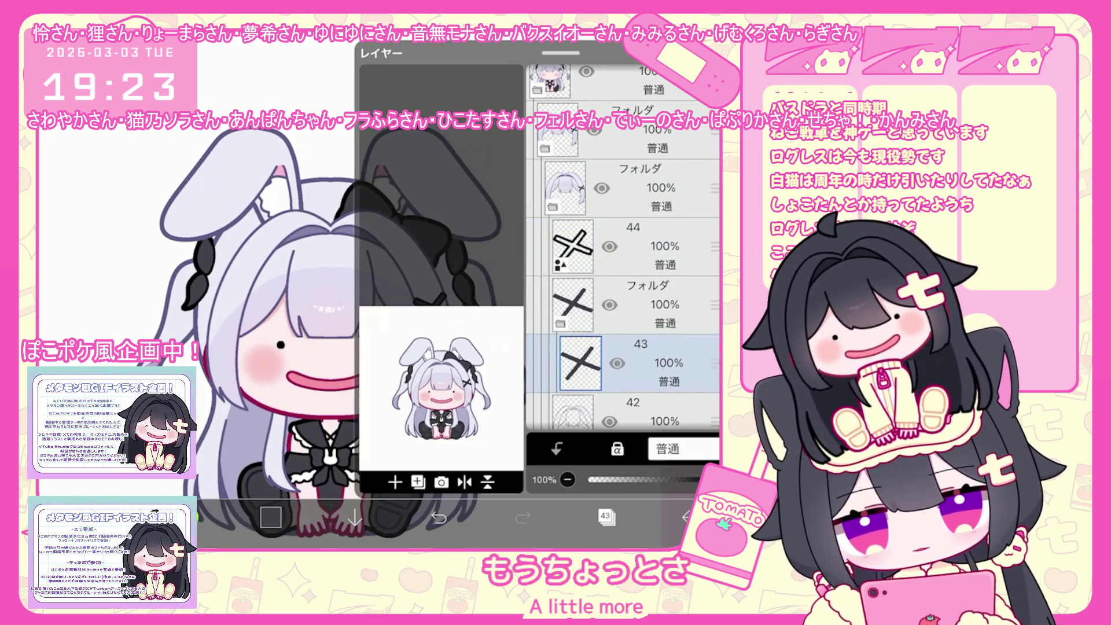
click(636, 246)
drag(572, 246, 573, 303)
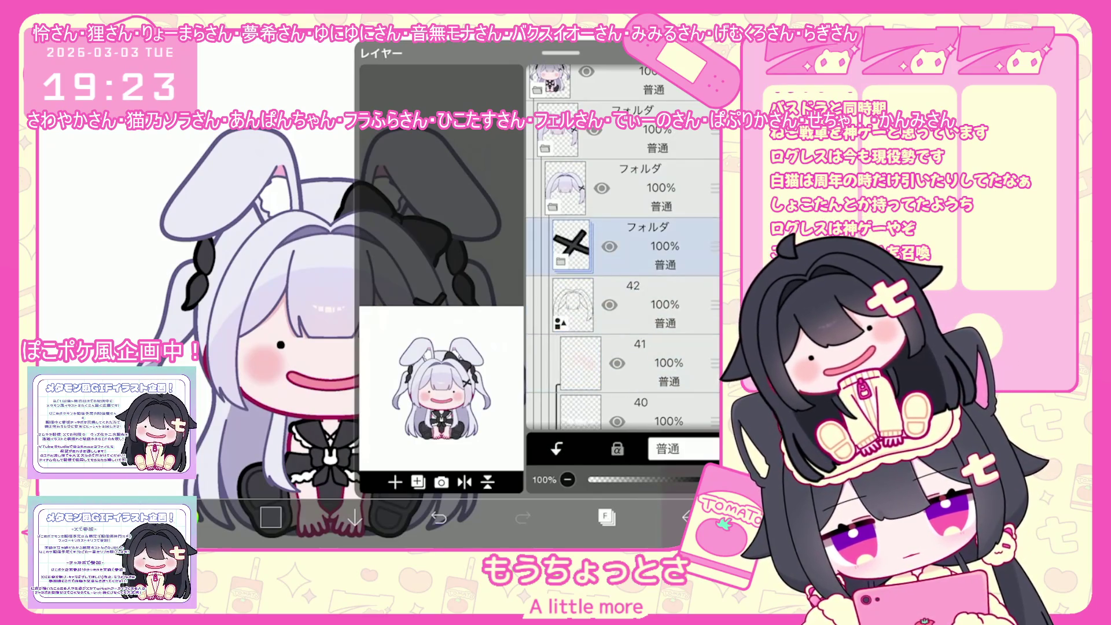
Step: Shift the X hairpin up and left onto the braid
click(487, 482)
drag(433, 309, 425, 289)
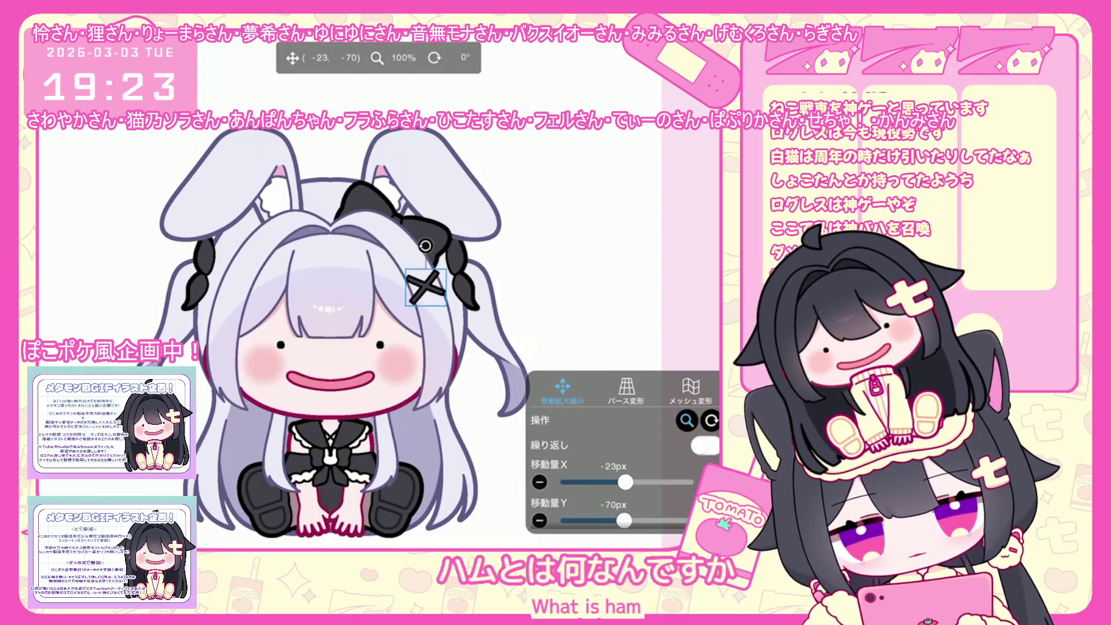
key(Return)
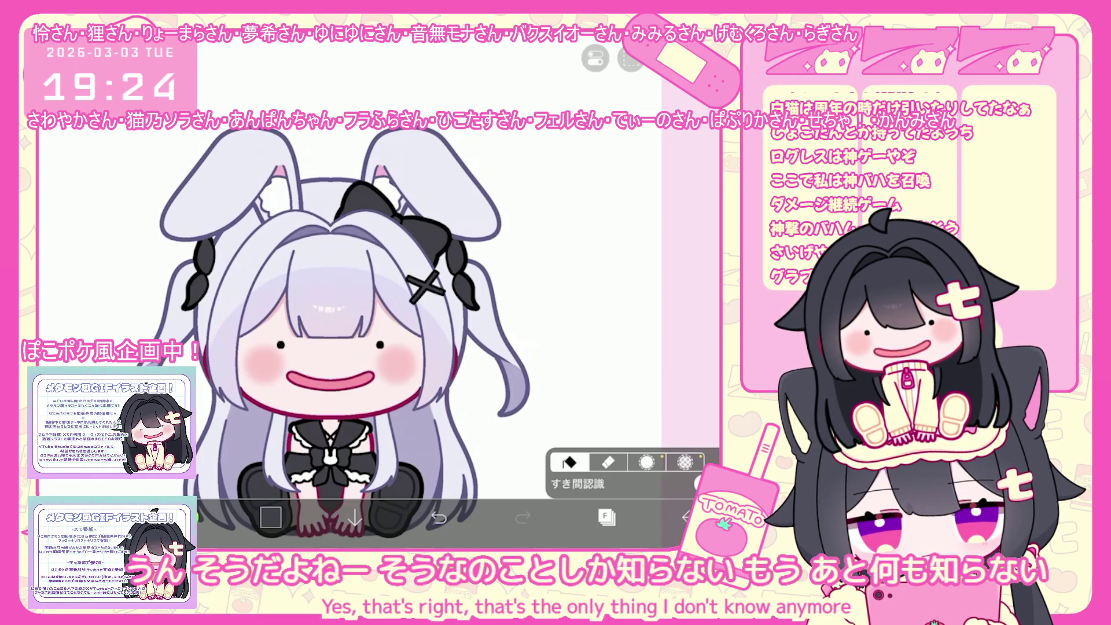
Step: Leave the canvas through the bottom-right menu and choose Back to My Gallery
scroll(379, 278, down, 2)
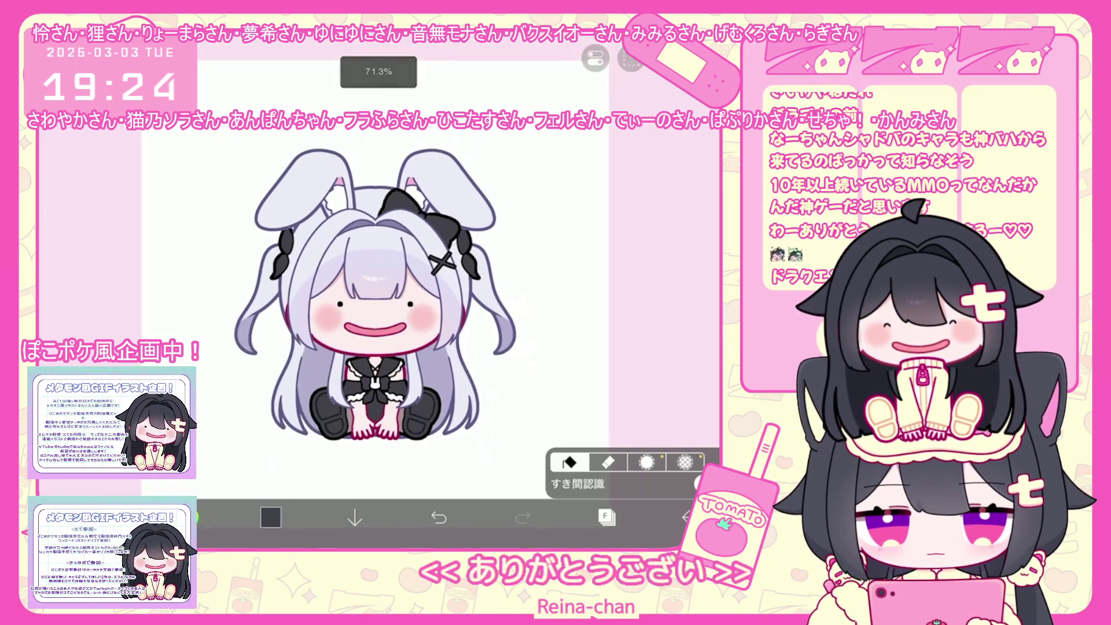
scroll(379, 289, down, 1)
scroll(370, 300, up, 2)
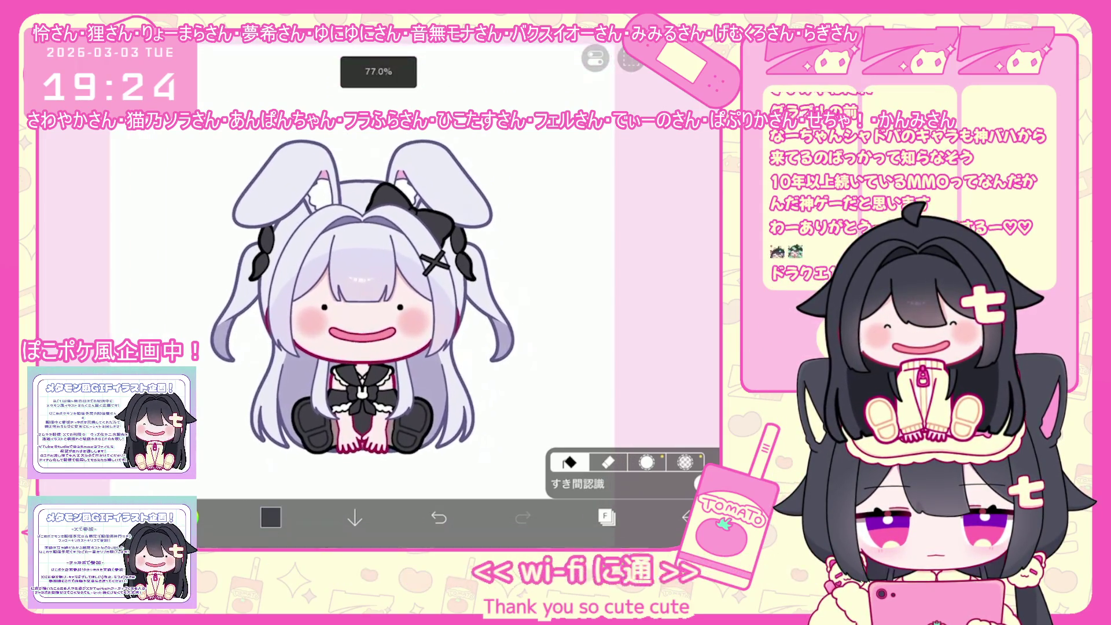
scroll(347, 318, up, 2)
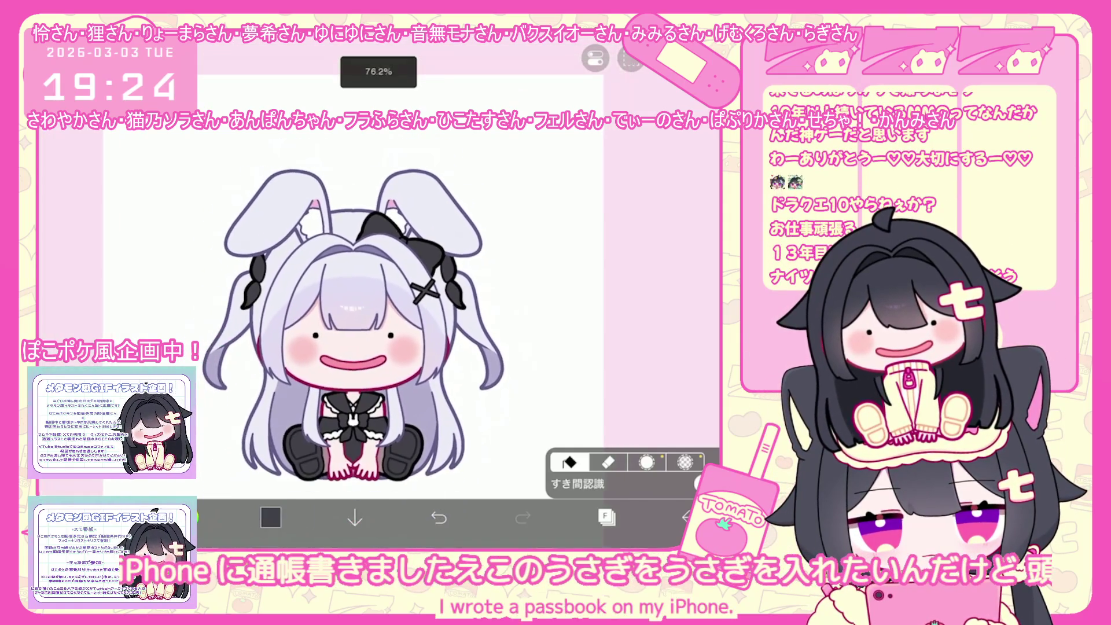
scroll(353, 301, down, 2)
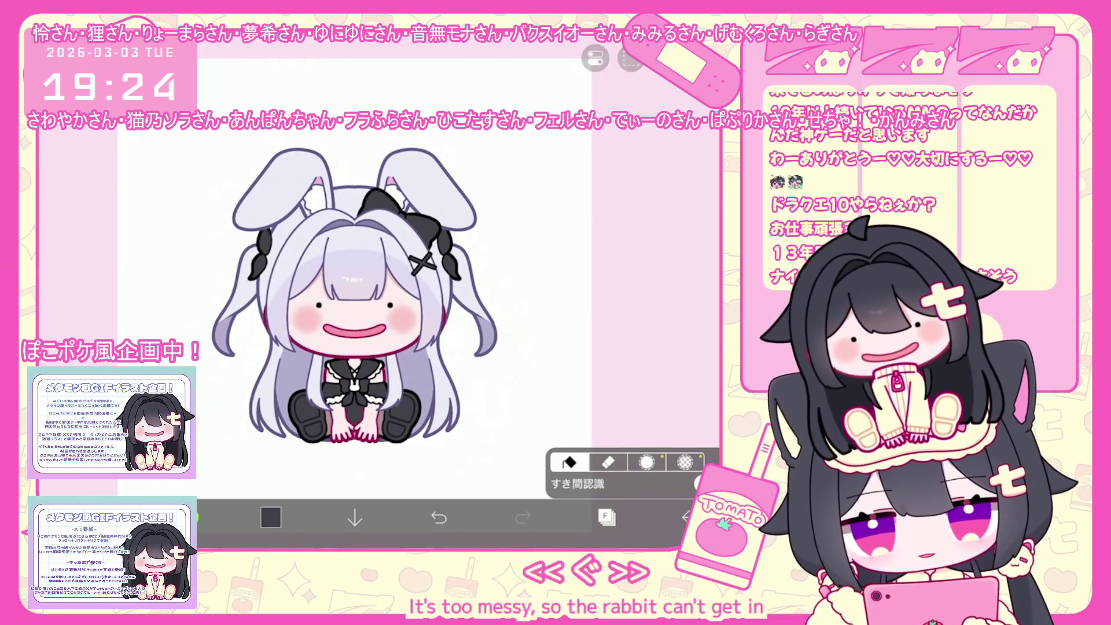
click(687, 516)
click(654, 472)
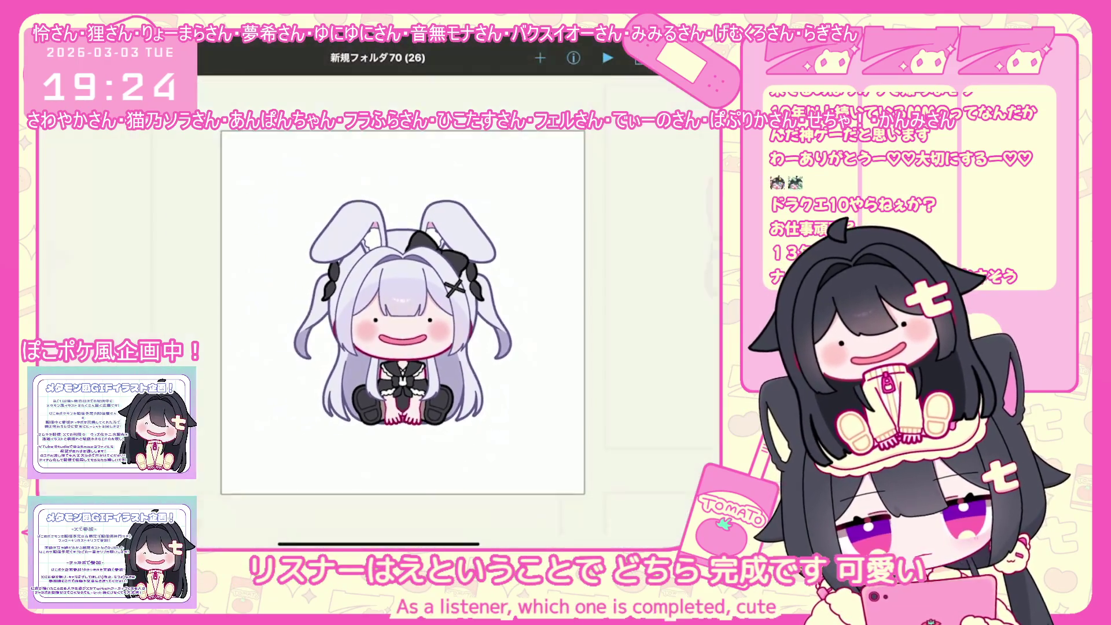
Step: Scroll through the My Gallery grid of 26 chibi artworks
scroll(379, 305, down, 5)
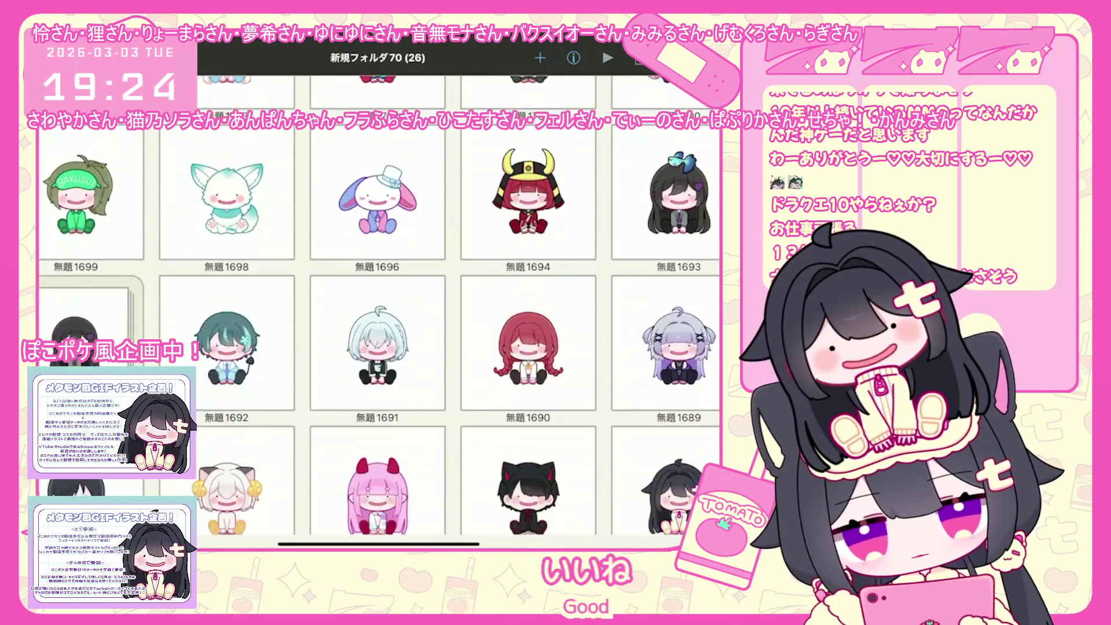
scroll(379, 305, up, 5)
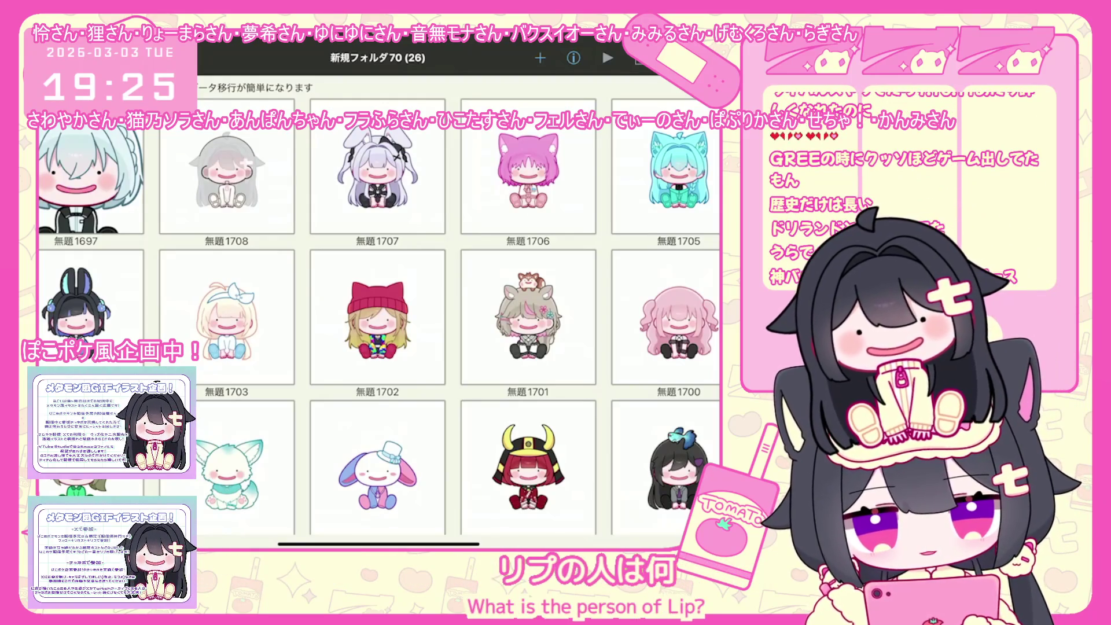
scroll(378, 312, down, 3)
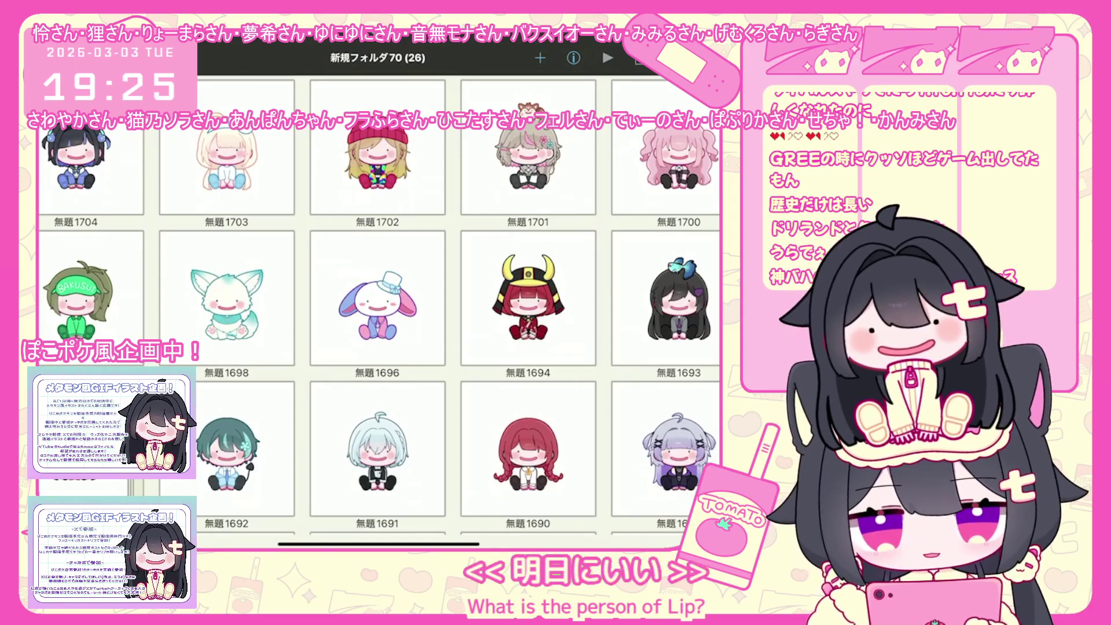